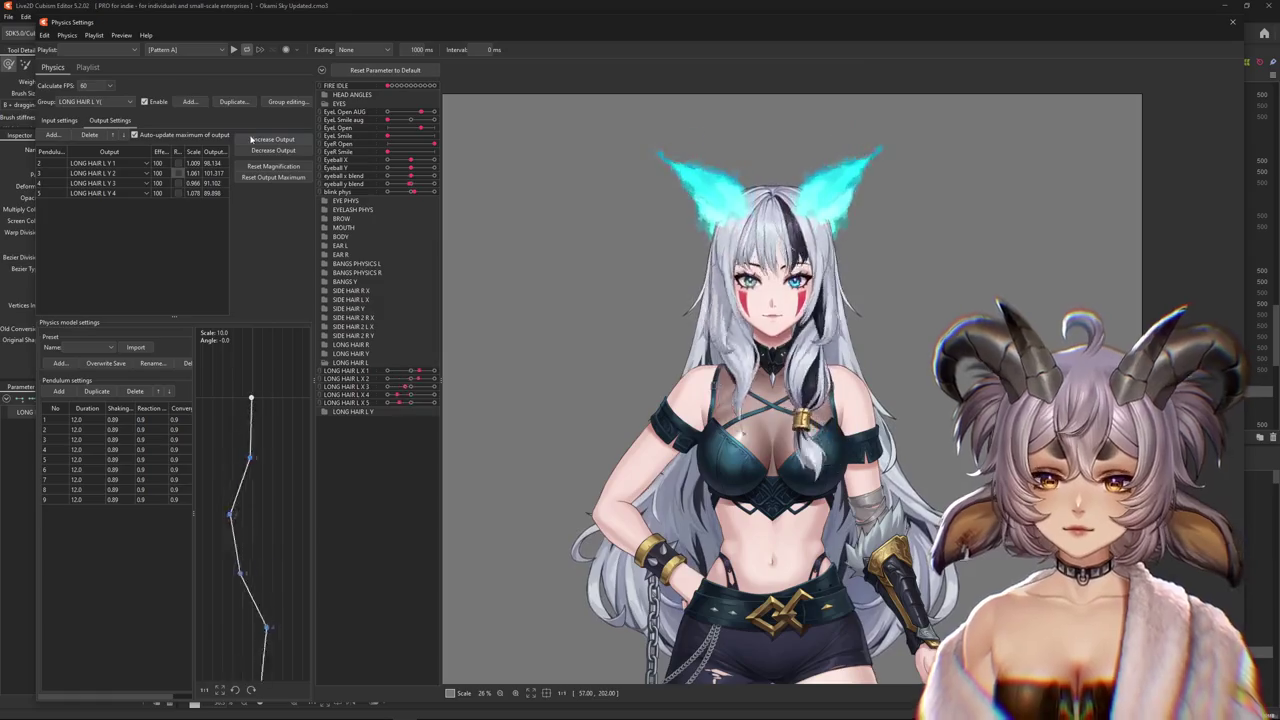
- Fit all LONG HAIR L Y output magnifications to the parameter range, confirming each adjustment
left_click(279, 151)
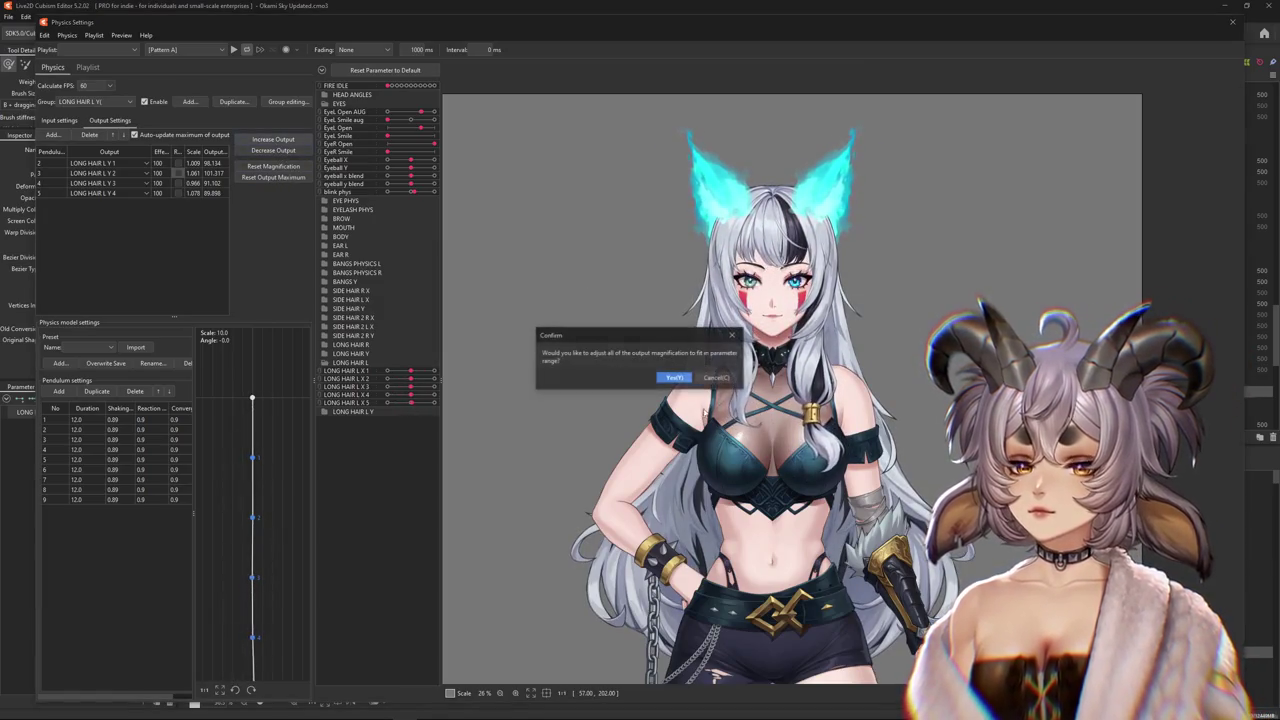
key("Return")
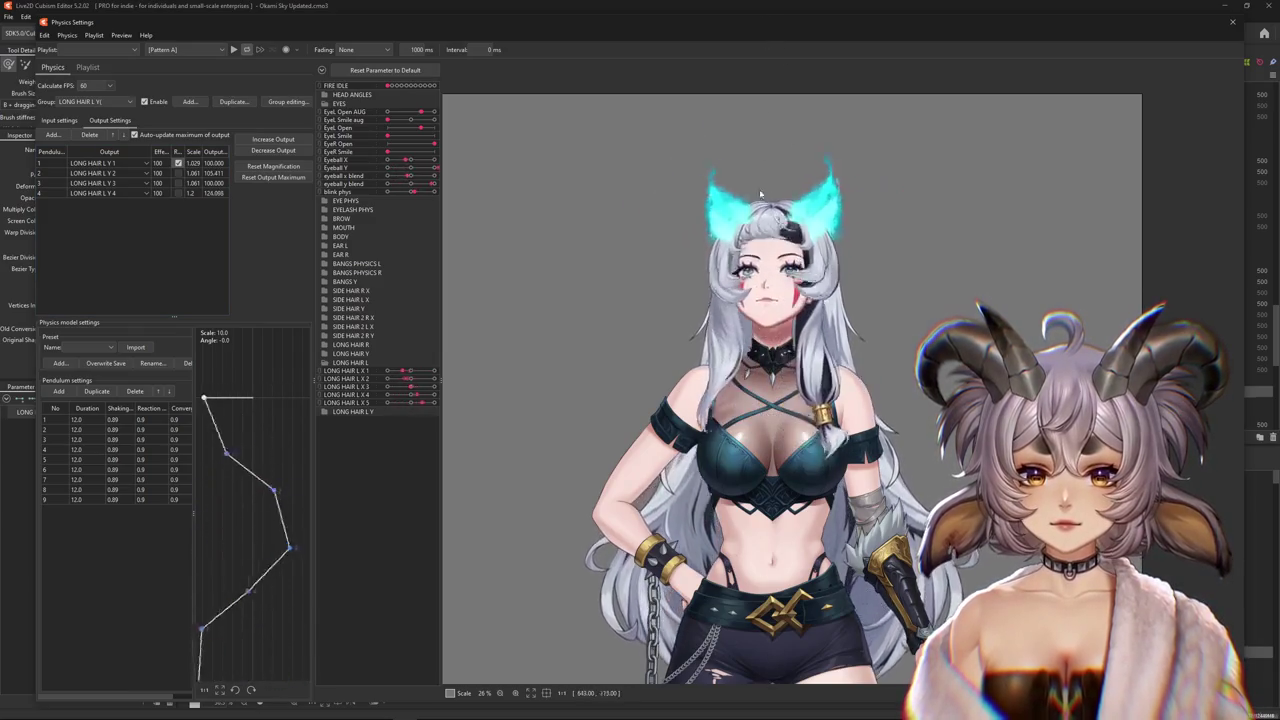
left_click(273, 139)
key("Return")
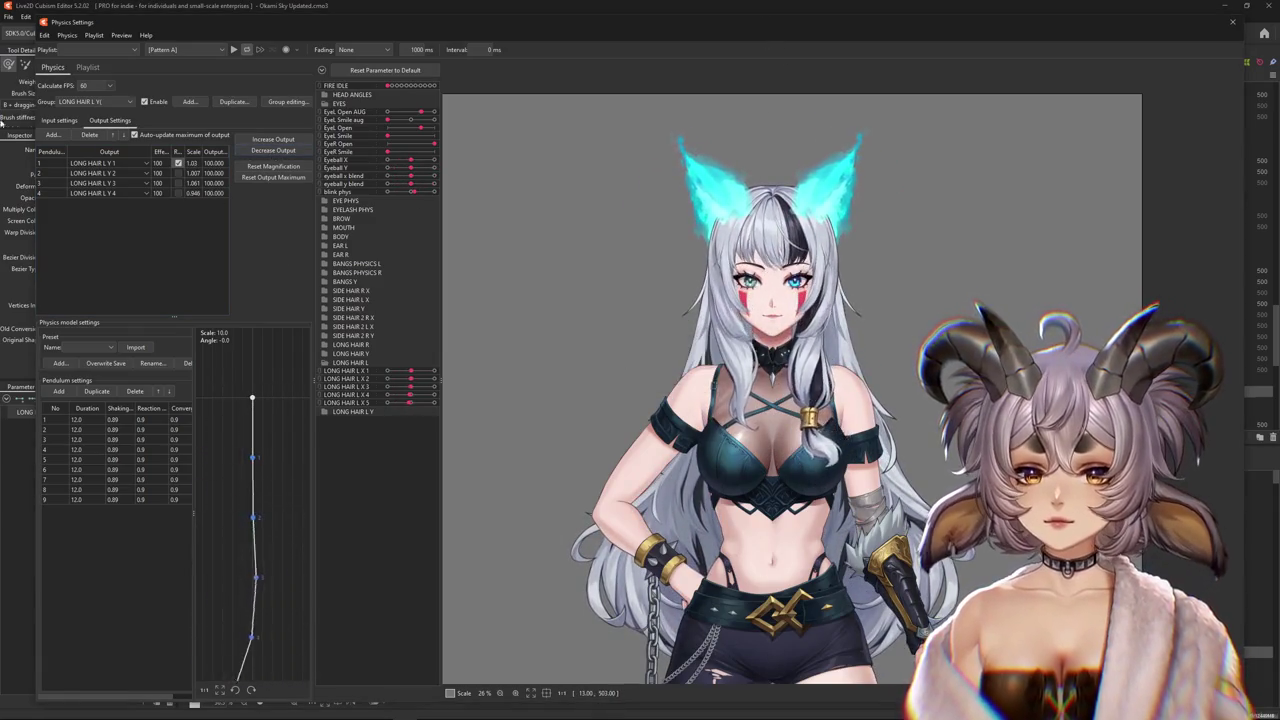
- Check the group's input settings, return to the output table, and open the physics group list
left_click(59, 120)
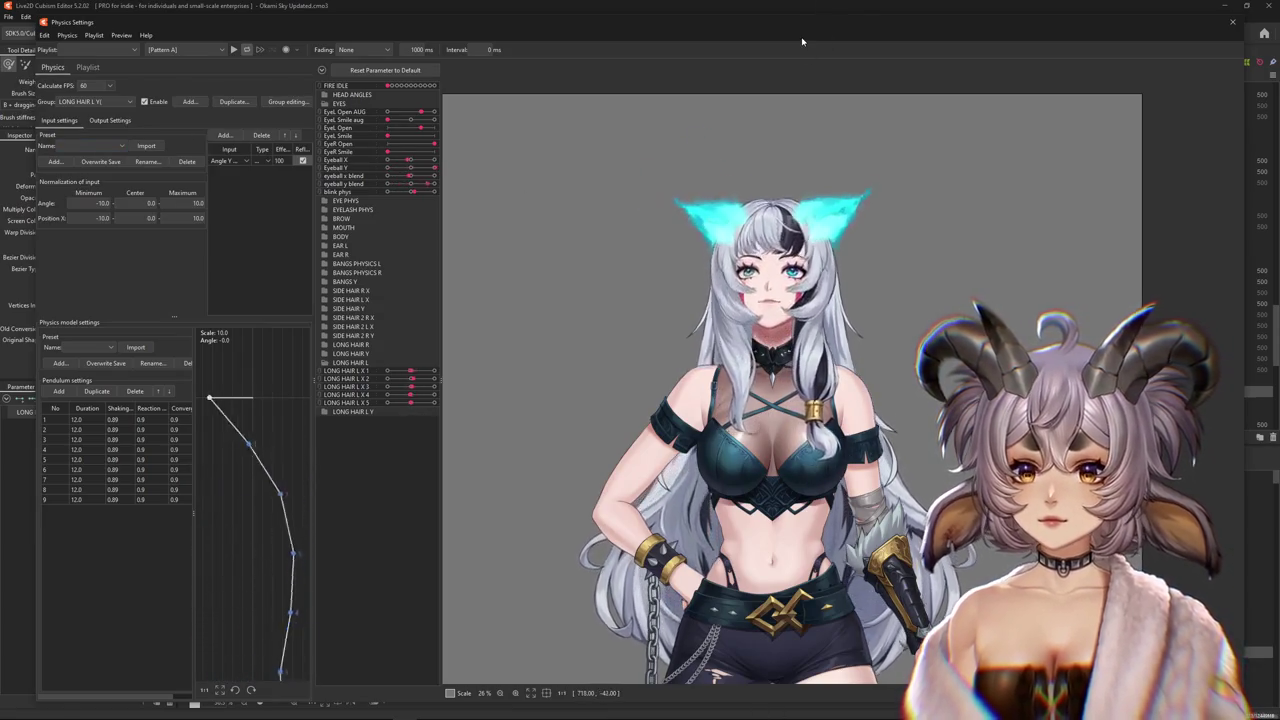
left_click(110, 120)
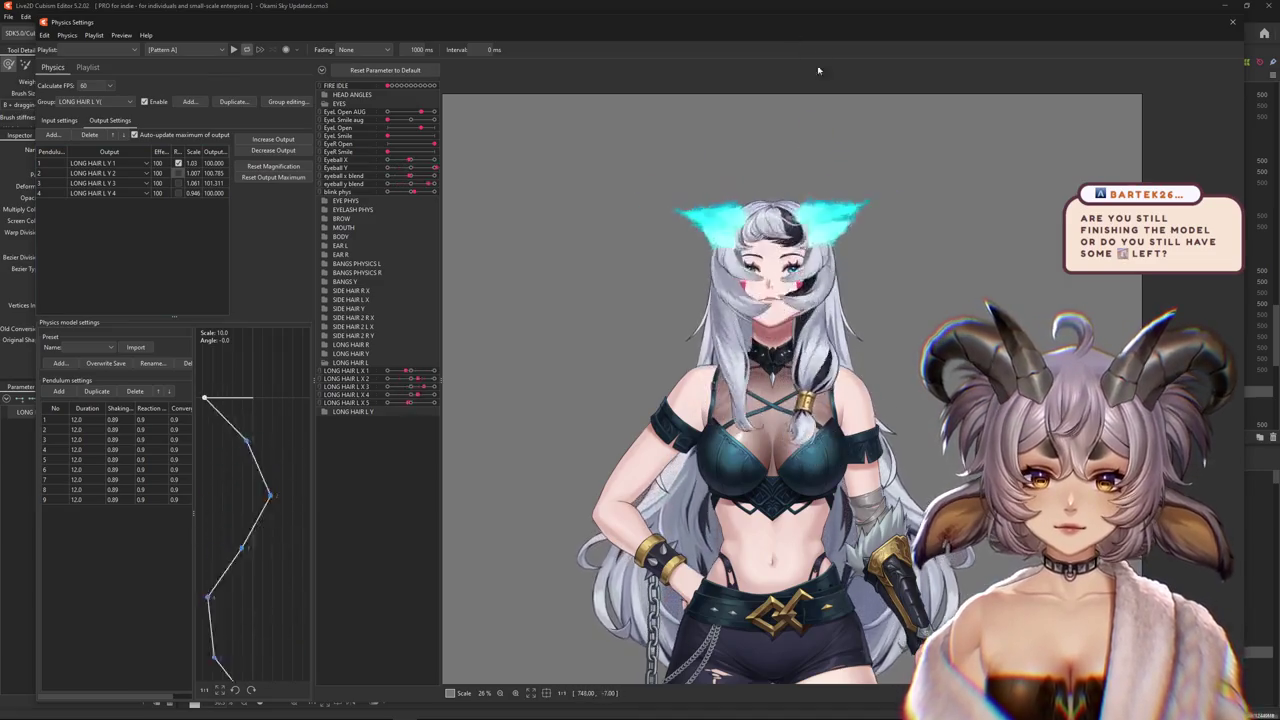
left_click(95, 101)
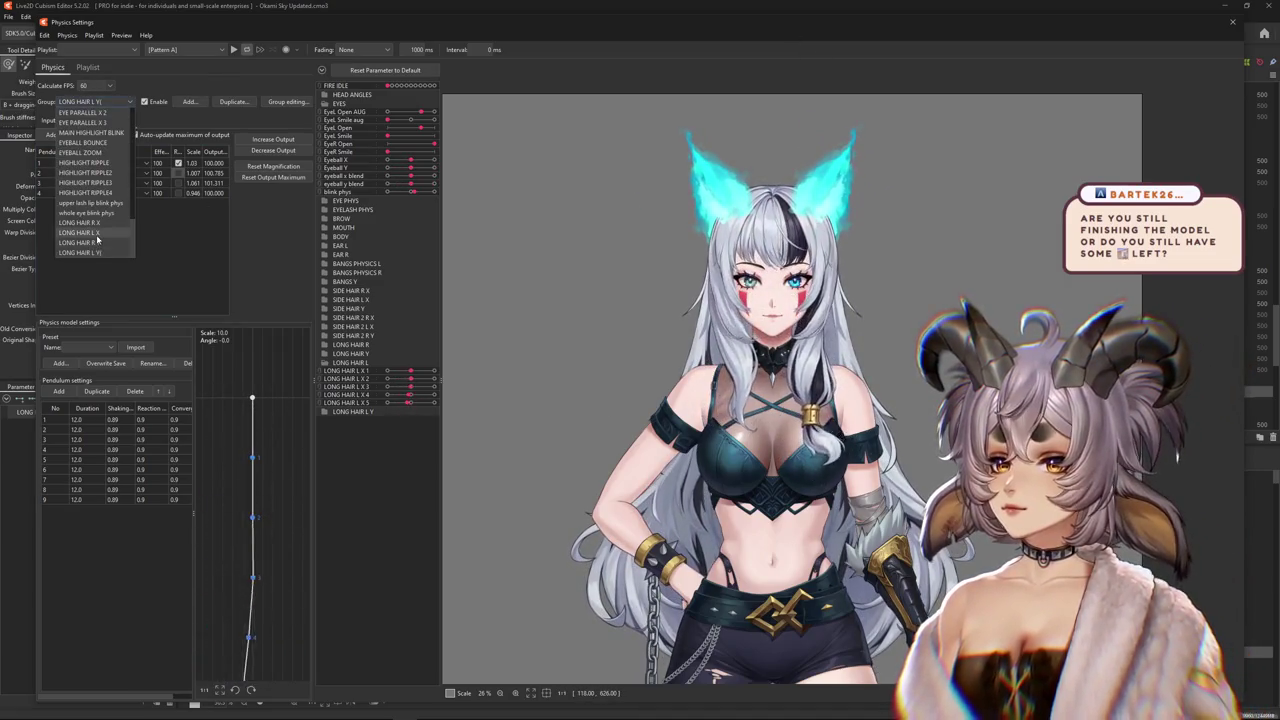
- Switch the physics settings to the LONG HAIR L X group
left_click(97, 234)
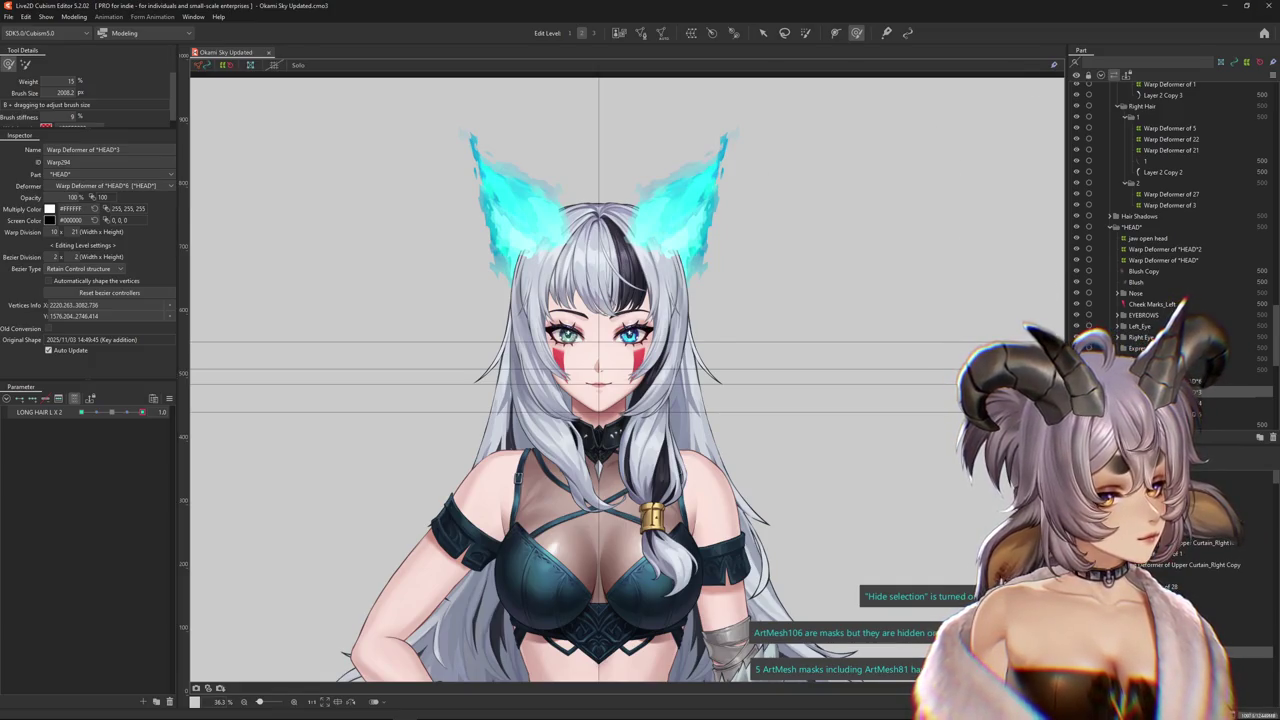
- Reset the LONG HAIR L X 2 parameter to 0.0, then close the Okami Sky Updated document
scroll(857, 337, "down", 3)
scroll(903, 386, "down", 2)
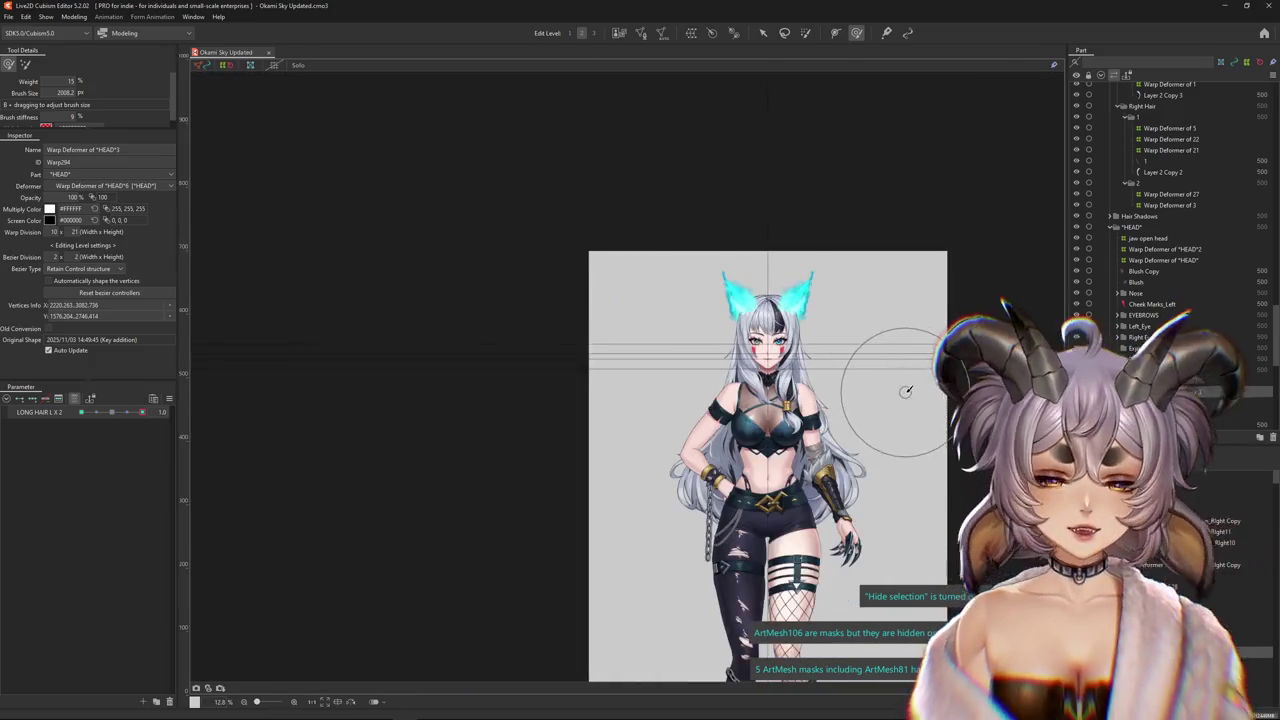
scroll(829, 329, "up", 1)
scroll(829, 329, "down", 1)
left_click(168, 399)
left_click(240, 470)
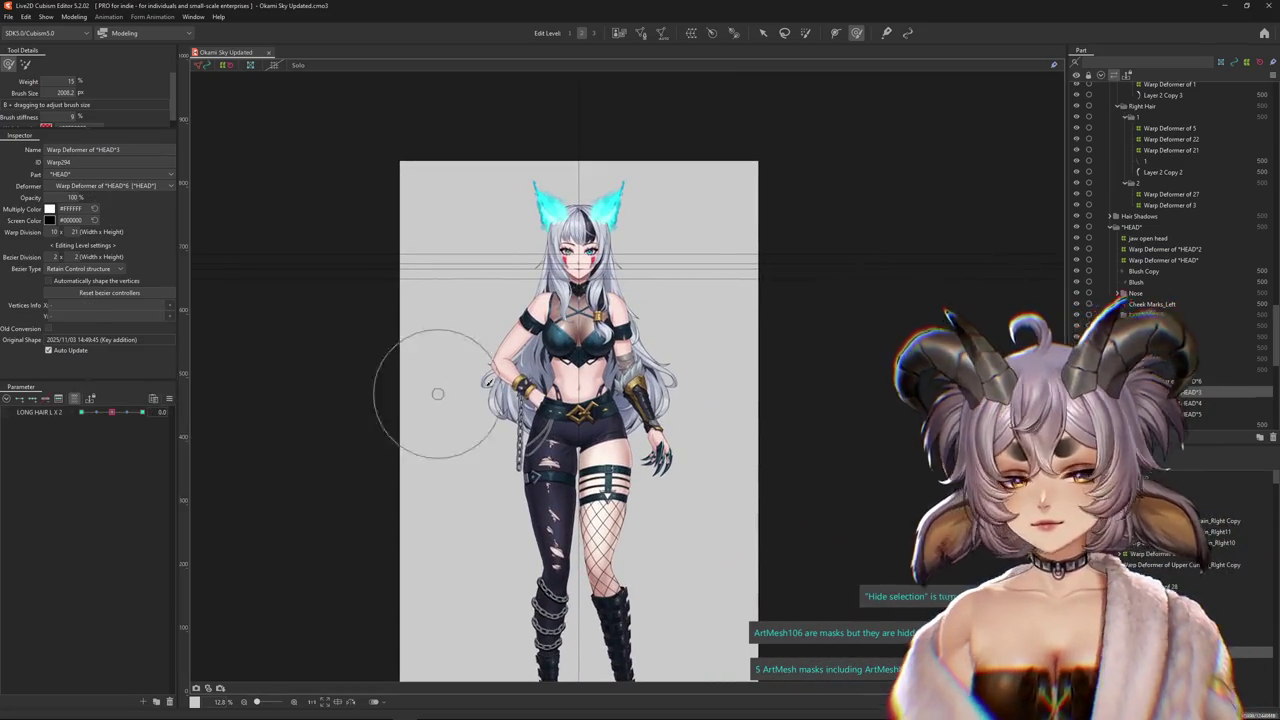
scroll(471, 235, "up", 3)
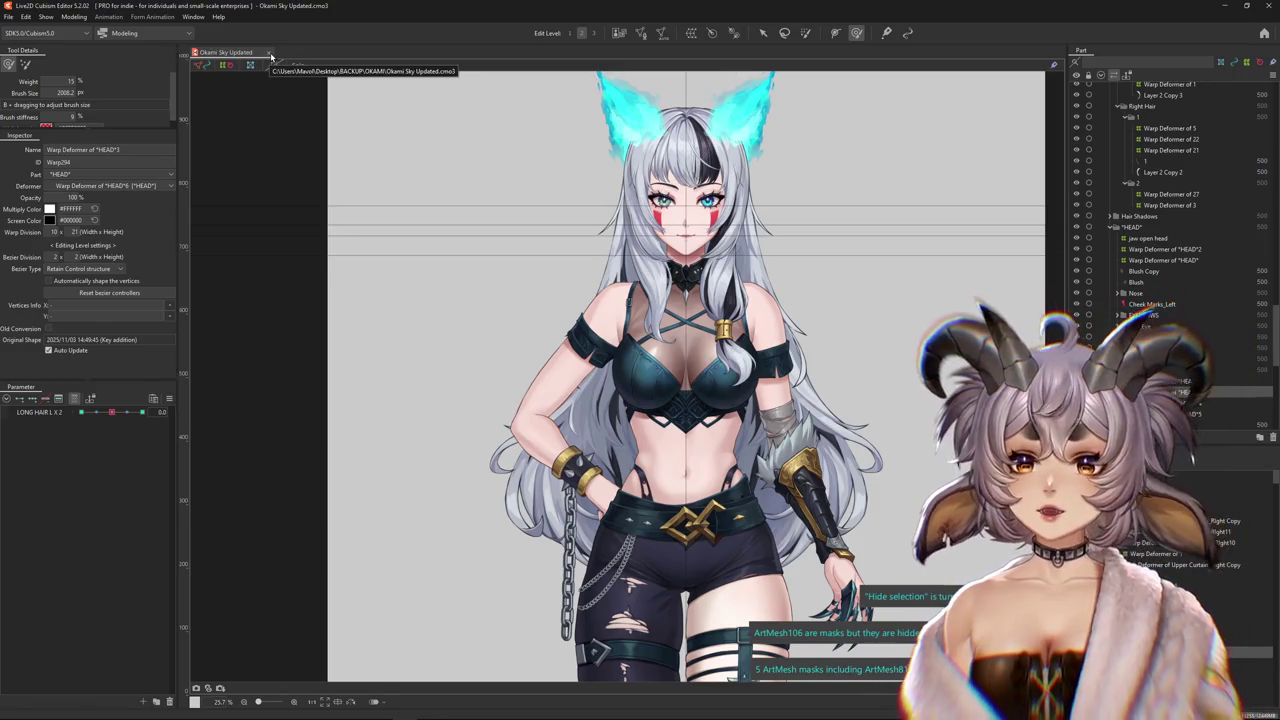
key("ctrl+w")
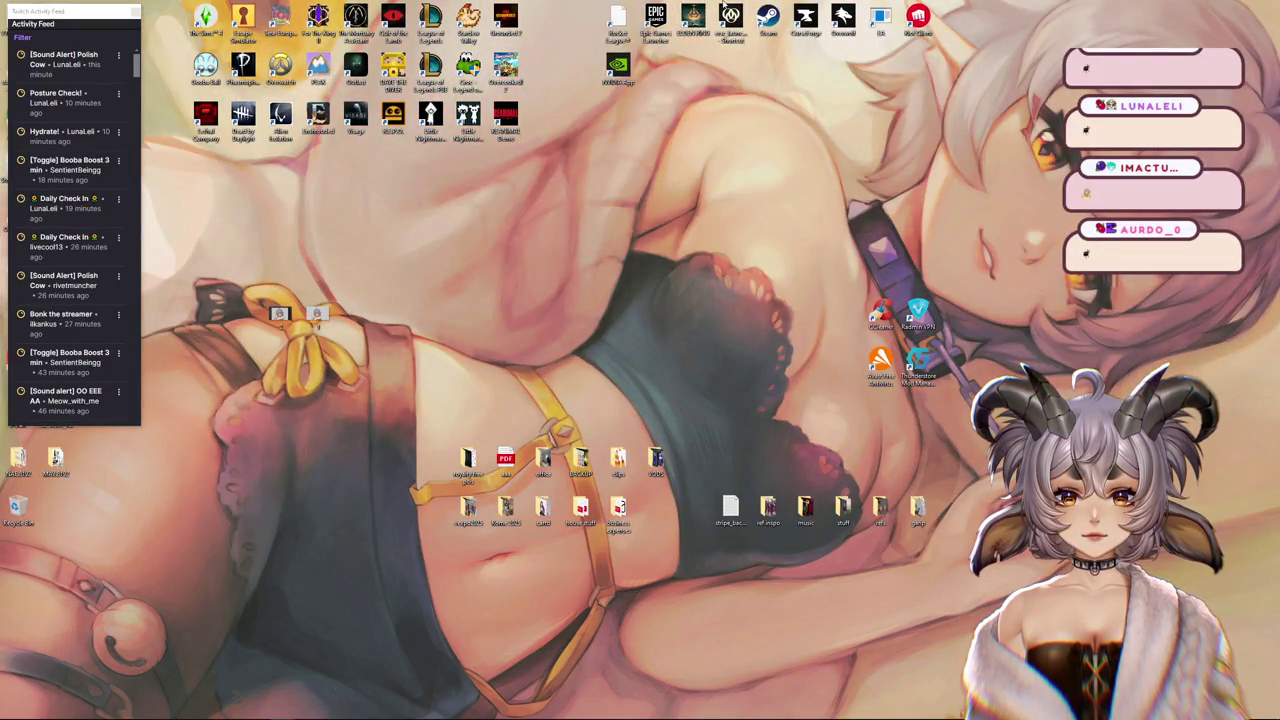
- Move the activity feed panel aside and bring up Clip Studio Paint's File menu
left_click_drag(17, 12, 657, 94)
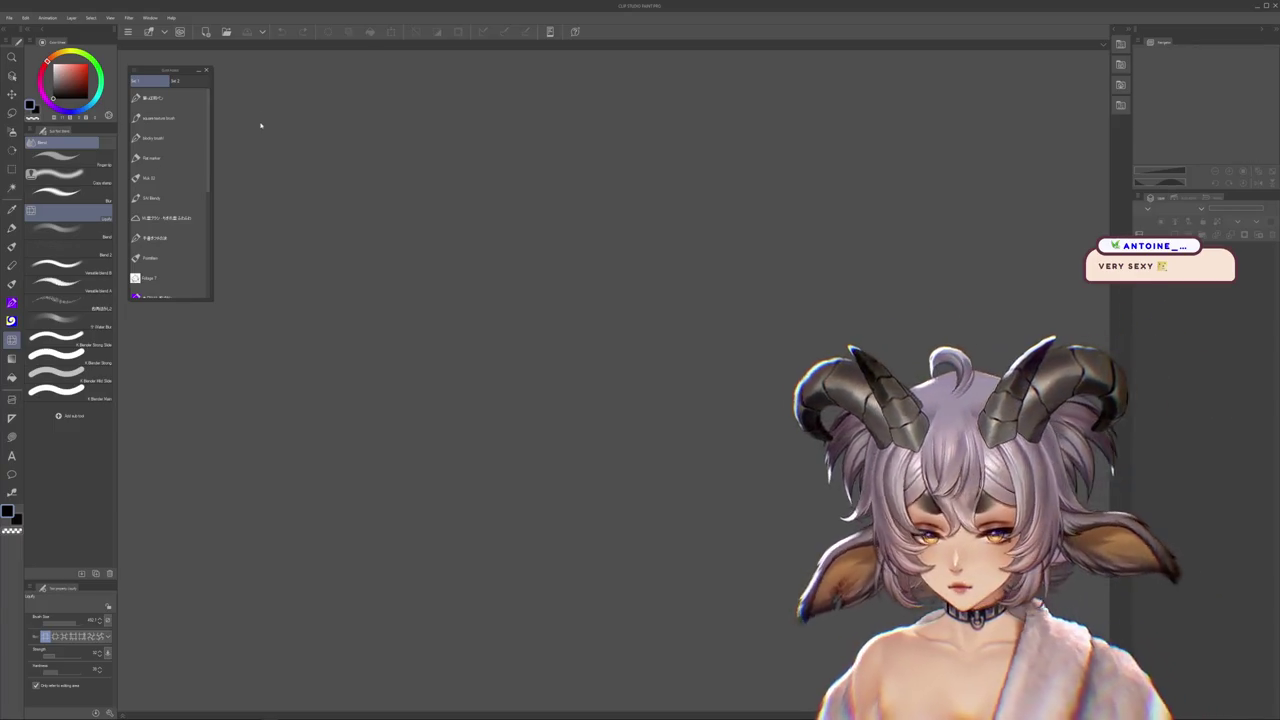
left_click(9, 18)
- Create a new blank square white canvas with custom width and height
key("Escape")
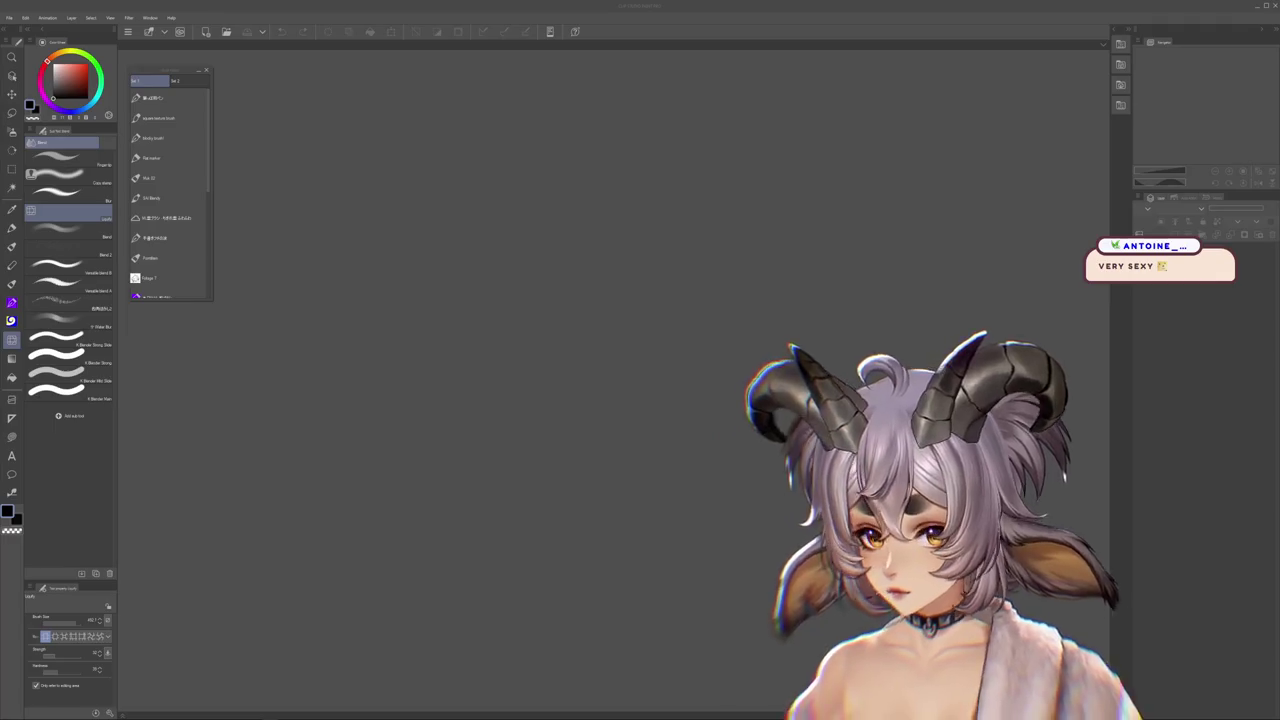
key("ctrl+n")
mouse_move(543, 80)
left_mouse_down()
mouse_move(575, 74)
mouse_move(576, 58)
left_mouse_up()
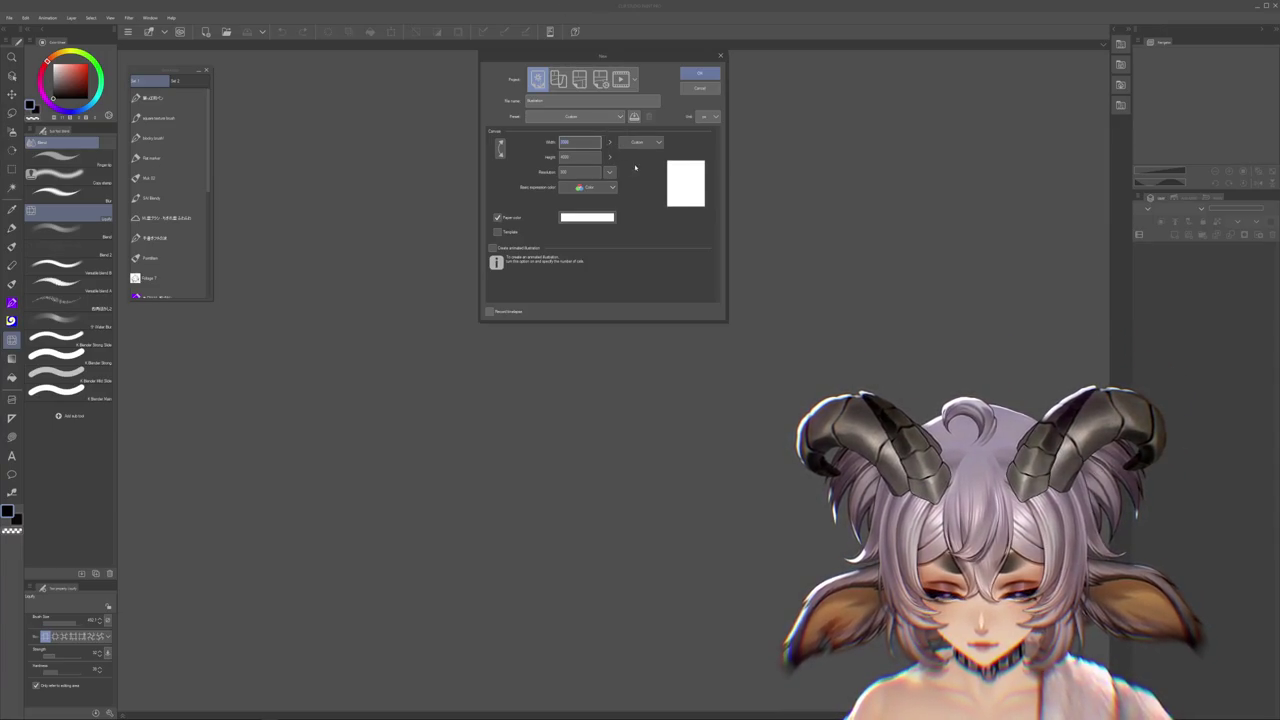
type("1100")
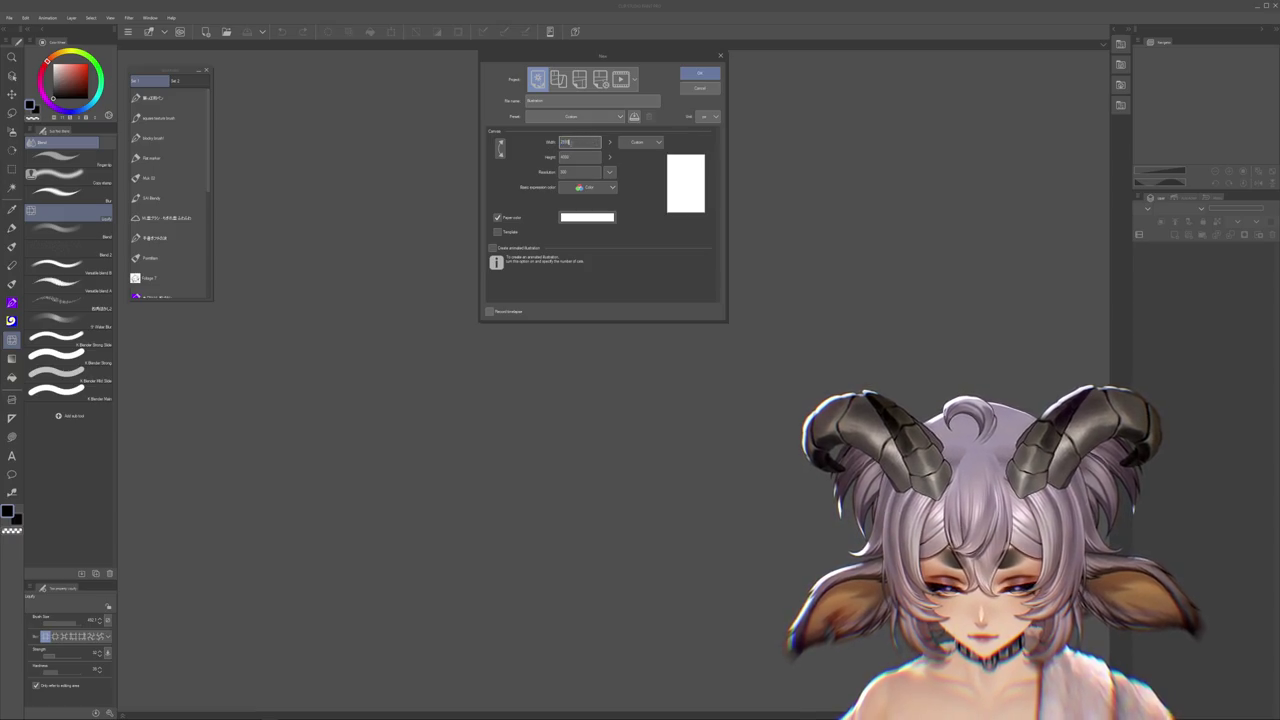
type("1")
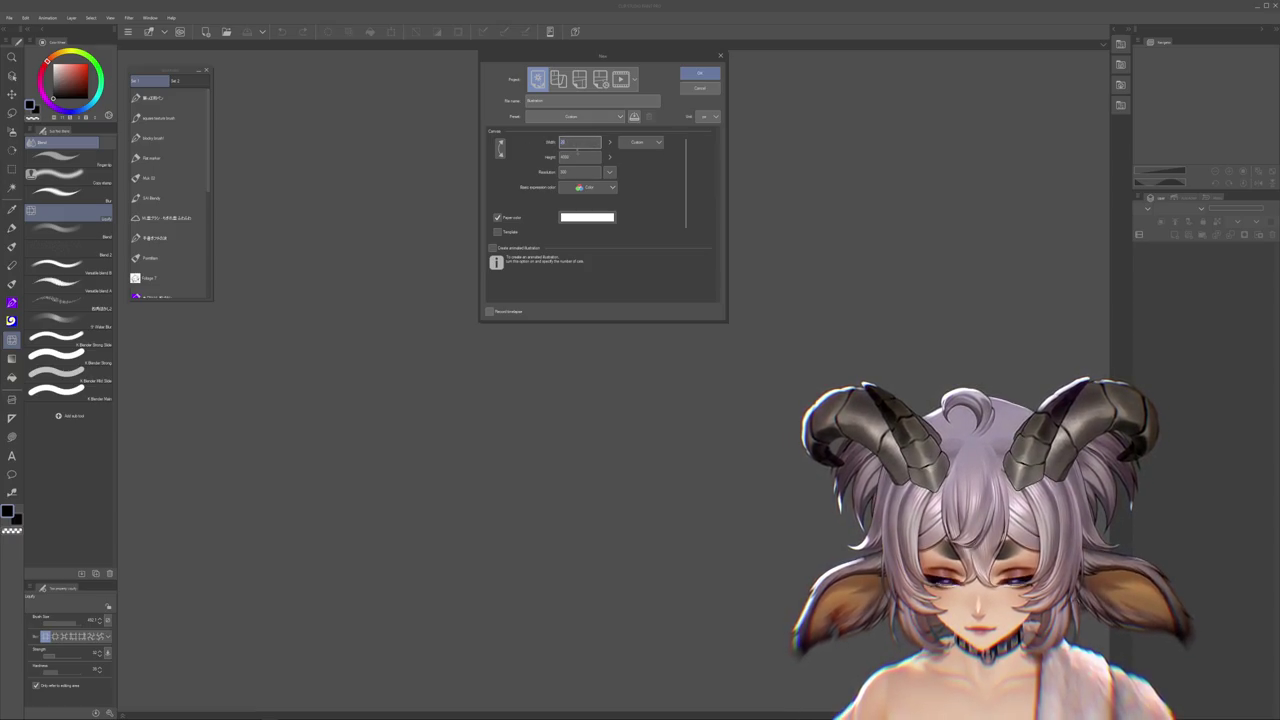
type("000")
key("Tab")
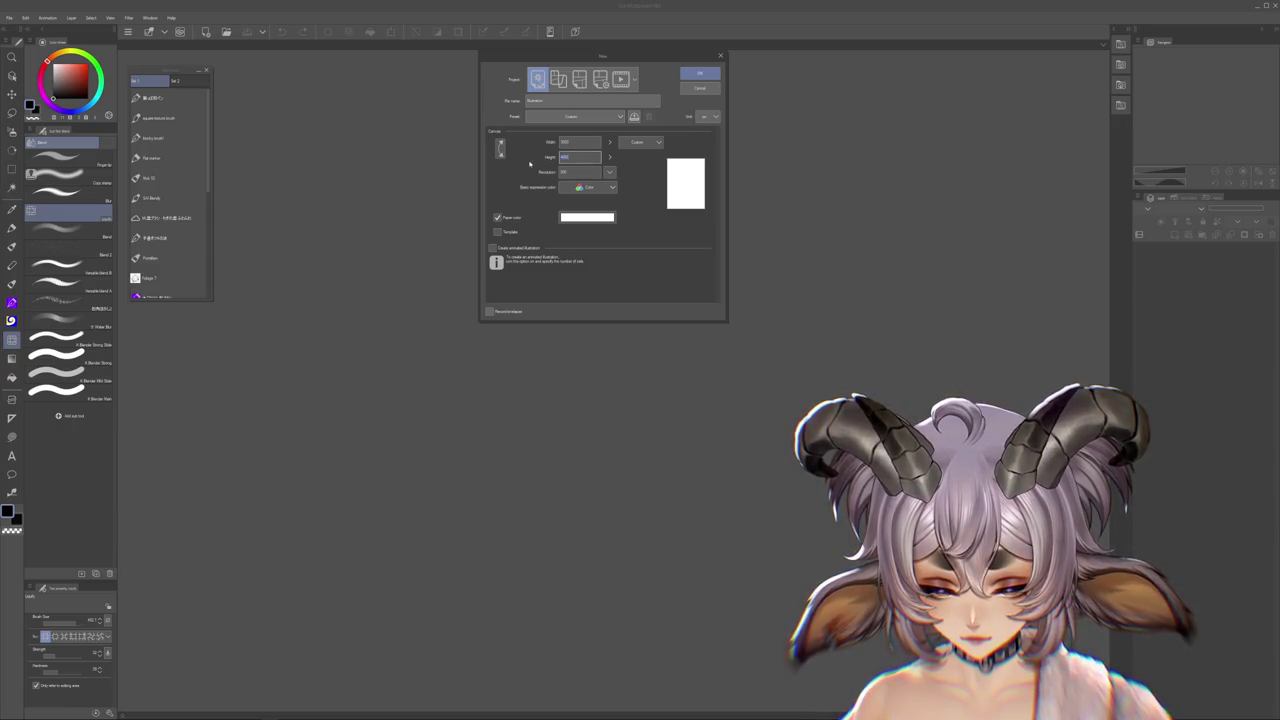
left_click(699, 74)
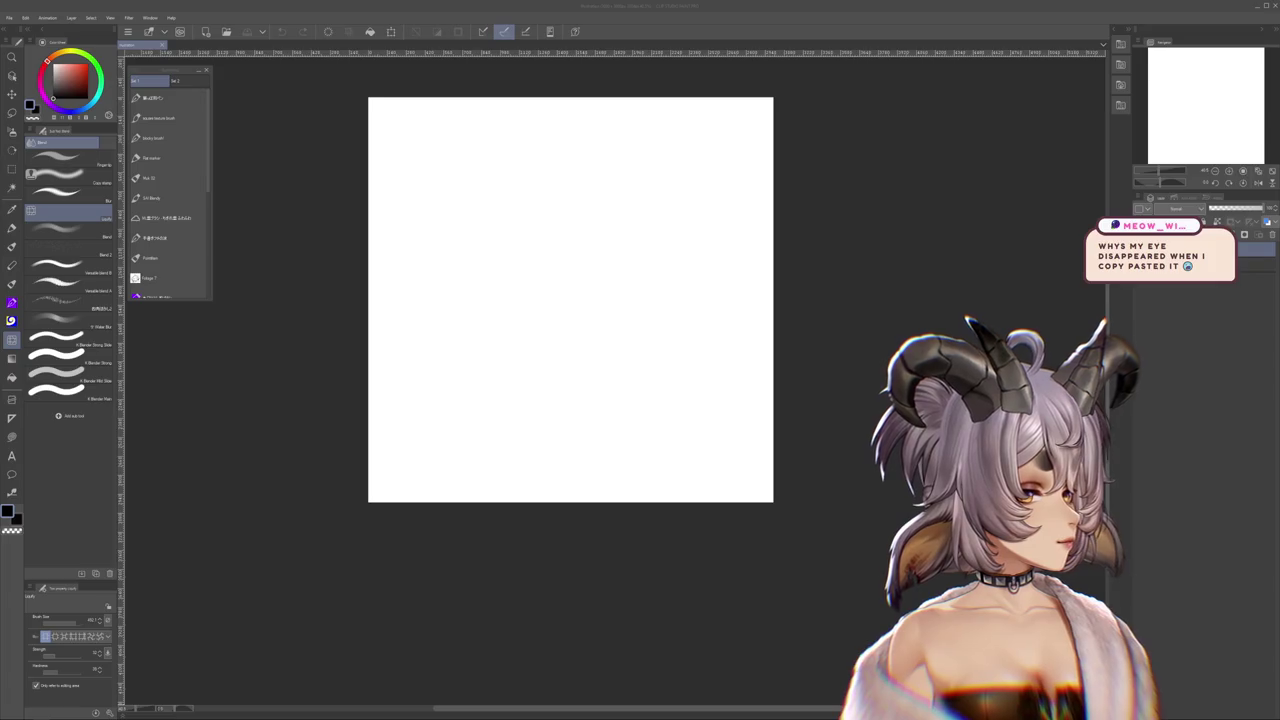
left_click(9, 17)
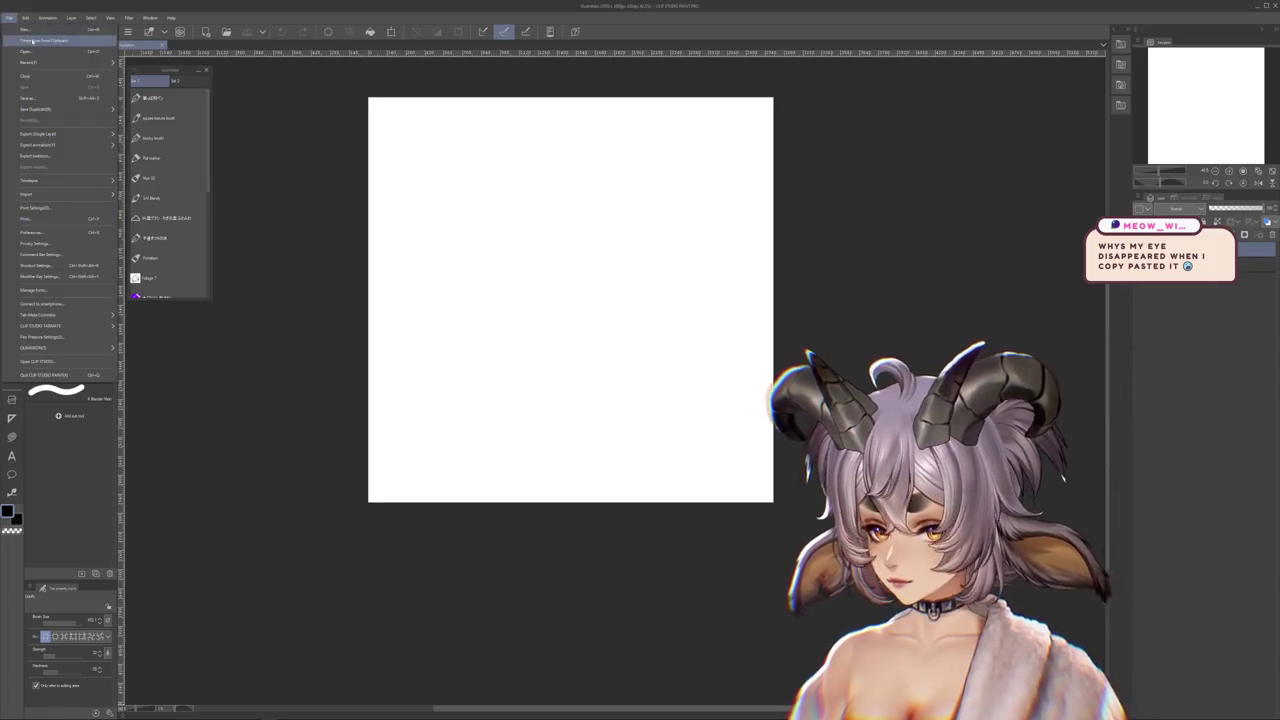
- Open the character reference artwork in a floating window sized to show the whole figure
left_click(32, 40)
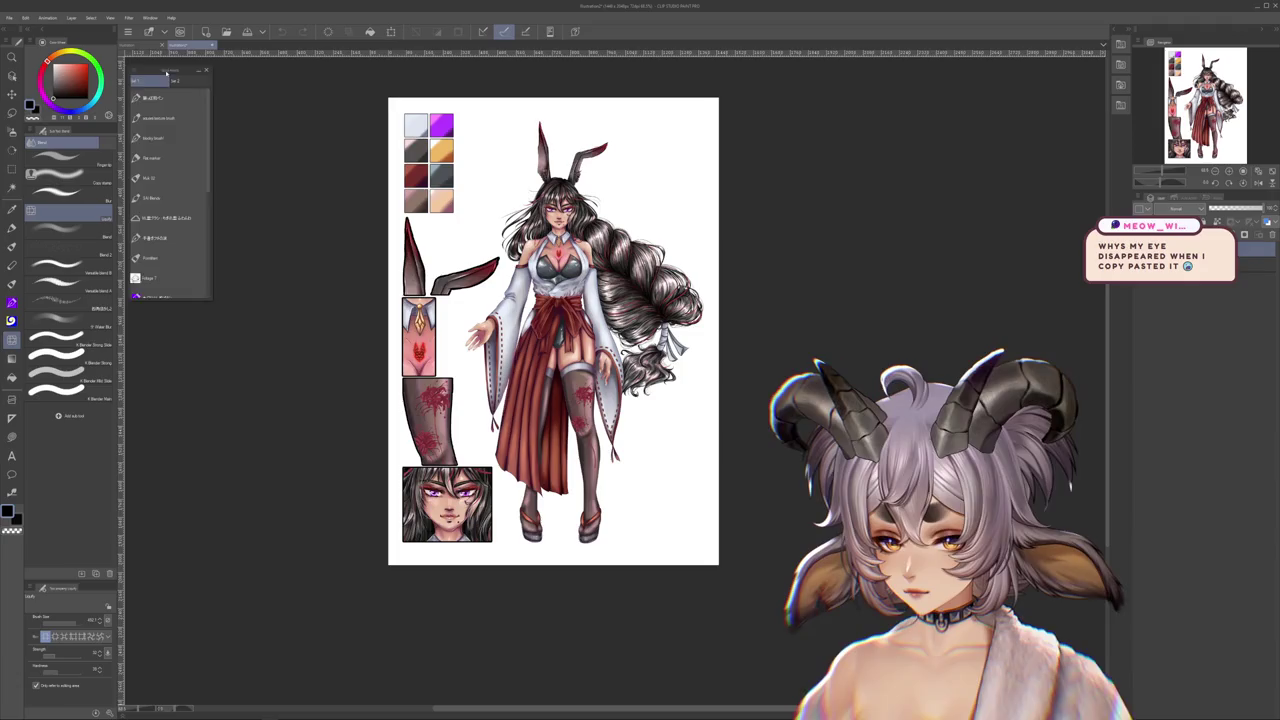
left_click_drag(166, 72, 163, 259)
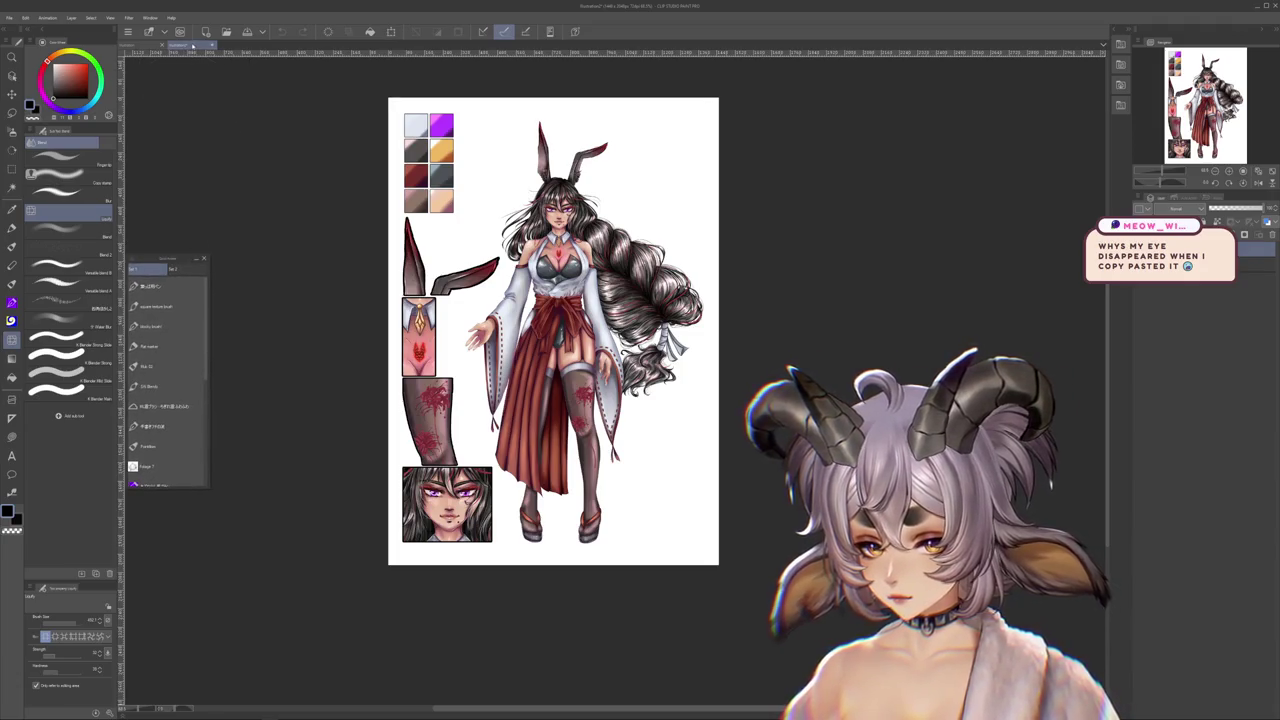
left_click_drag(192, 46, 190, 68)
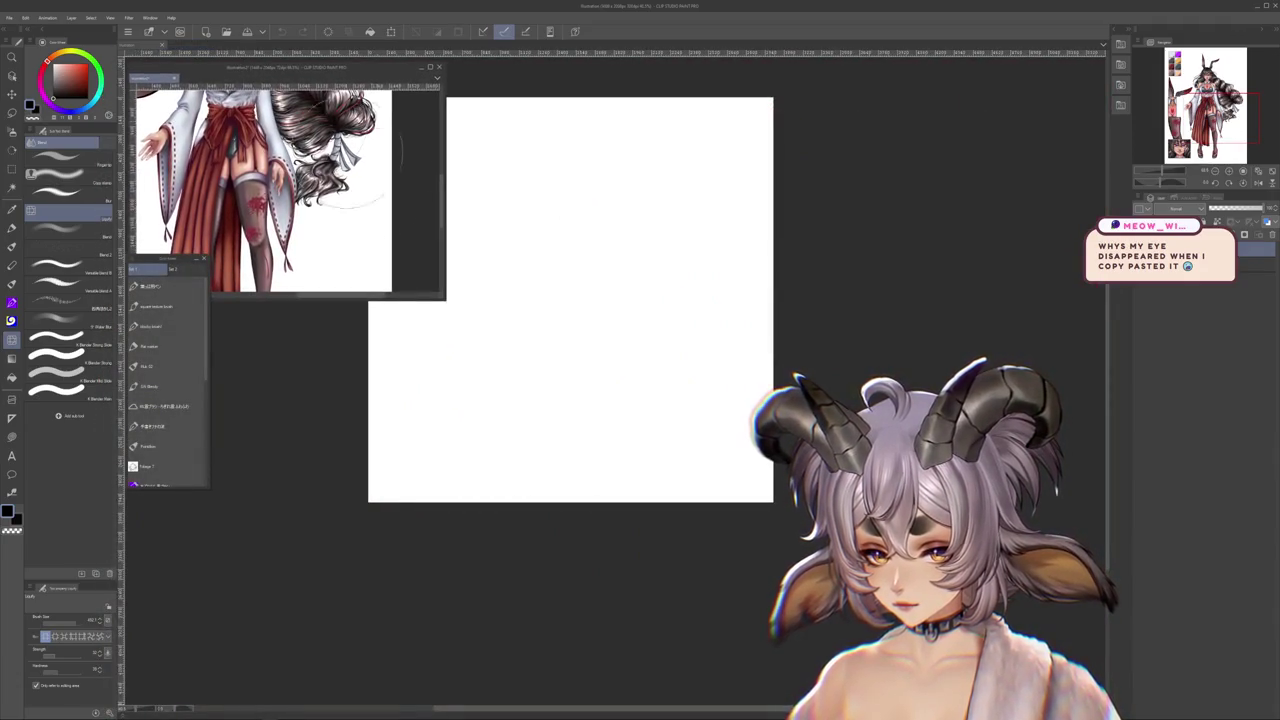
mouse_move(444, 297)
left_mouse_down()
mouse_move(343, 277)
mouse_move(351, 486)
mouse_move(364, 510)
left_mouse_up()
scroll(294, 382, "up", 3)
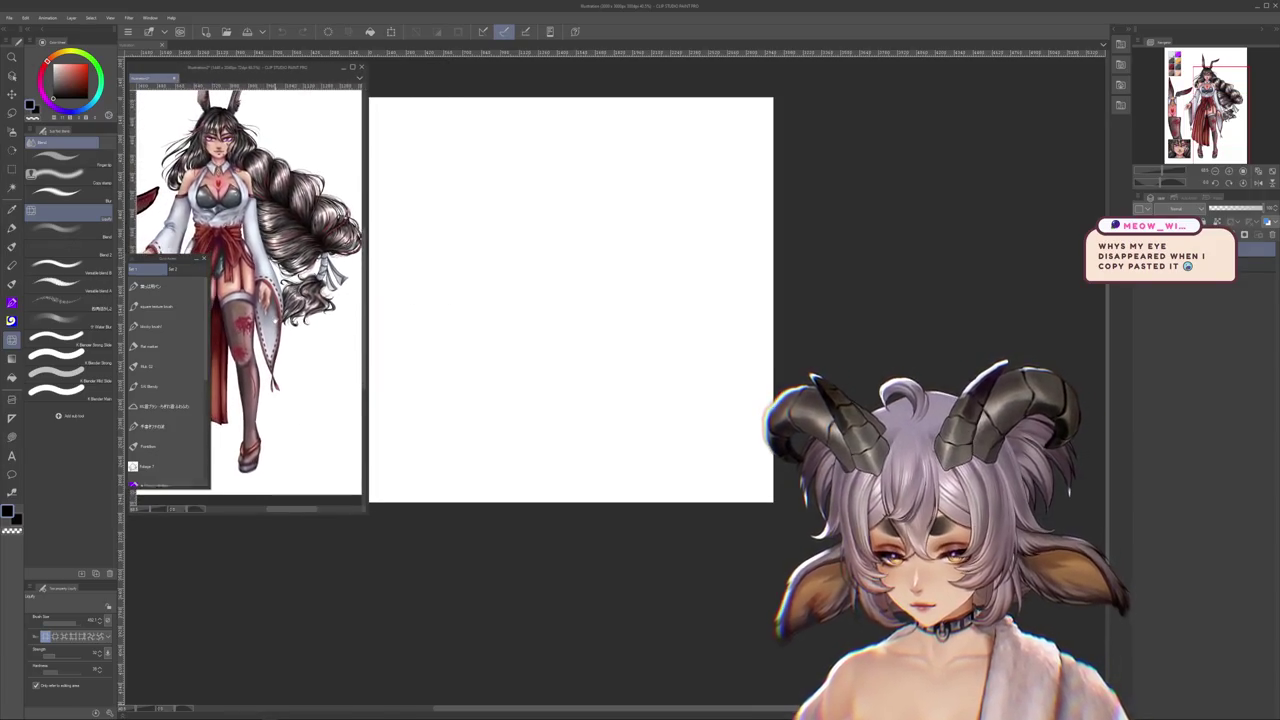
mouse_move(170, 264)
left_mouse_down()
mouse_move(415, 90)
mouse_move(238, 361)
mouse_move(170, 521)
mouse_move(580, 439)
left_mouse_up()
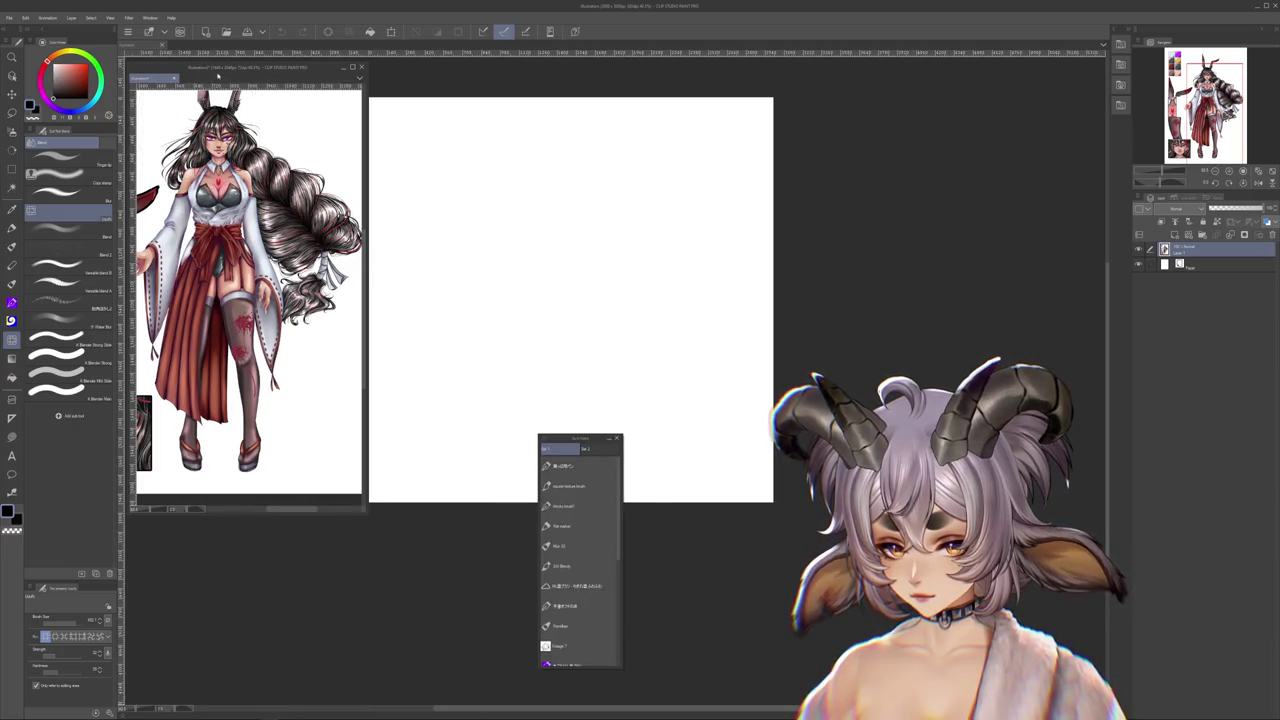
- Rearrange the reference window and brush palette, then refocus the blank main canvas
left_click_drag(217, 75, 209, 259)
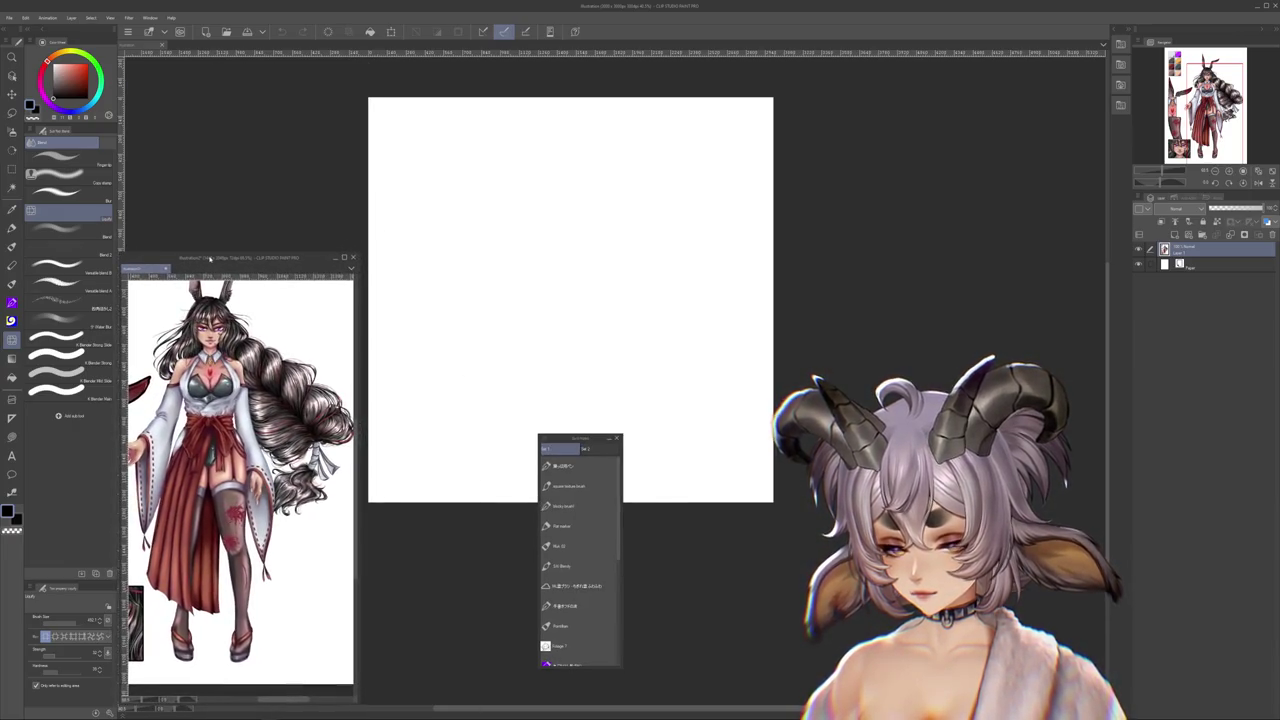
mouse_move(562, 437)
left_mouse_down()
mouse_move(415, 324)
mouse_move(139, 46)
left_mouse_up()
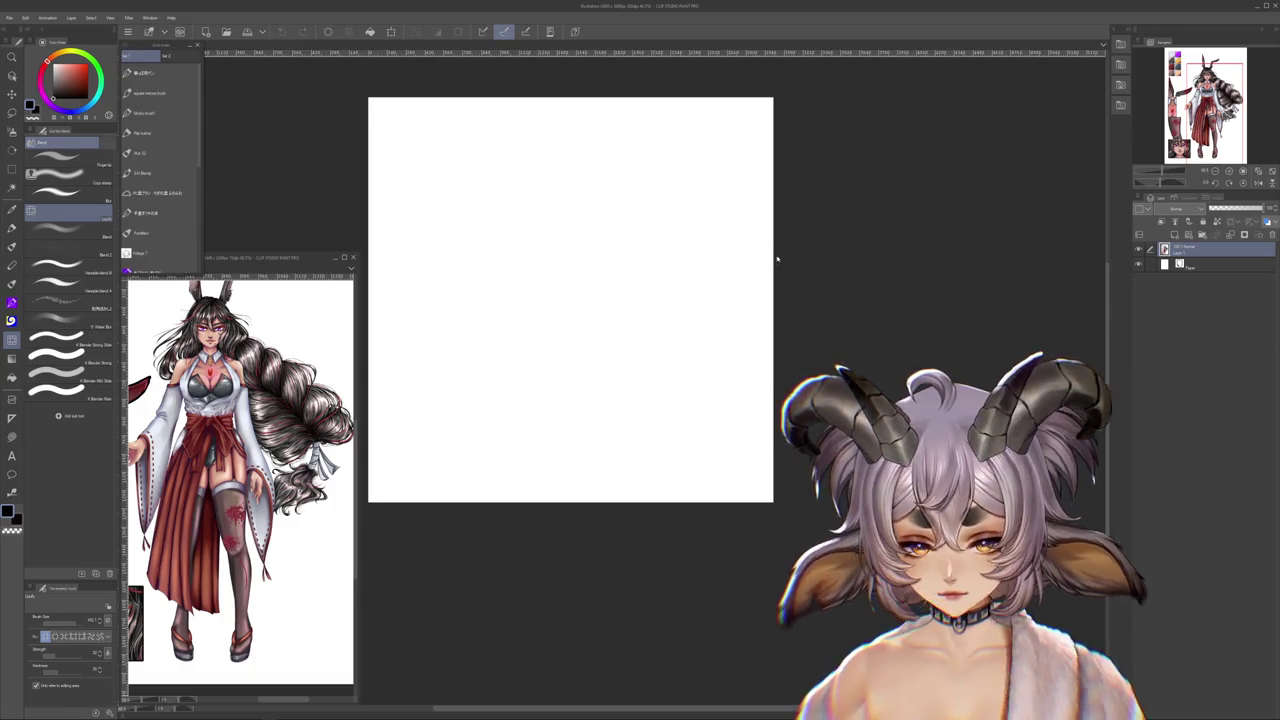
left_click_drag(360, 351, 283, 351)
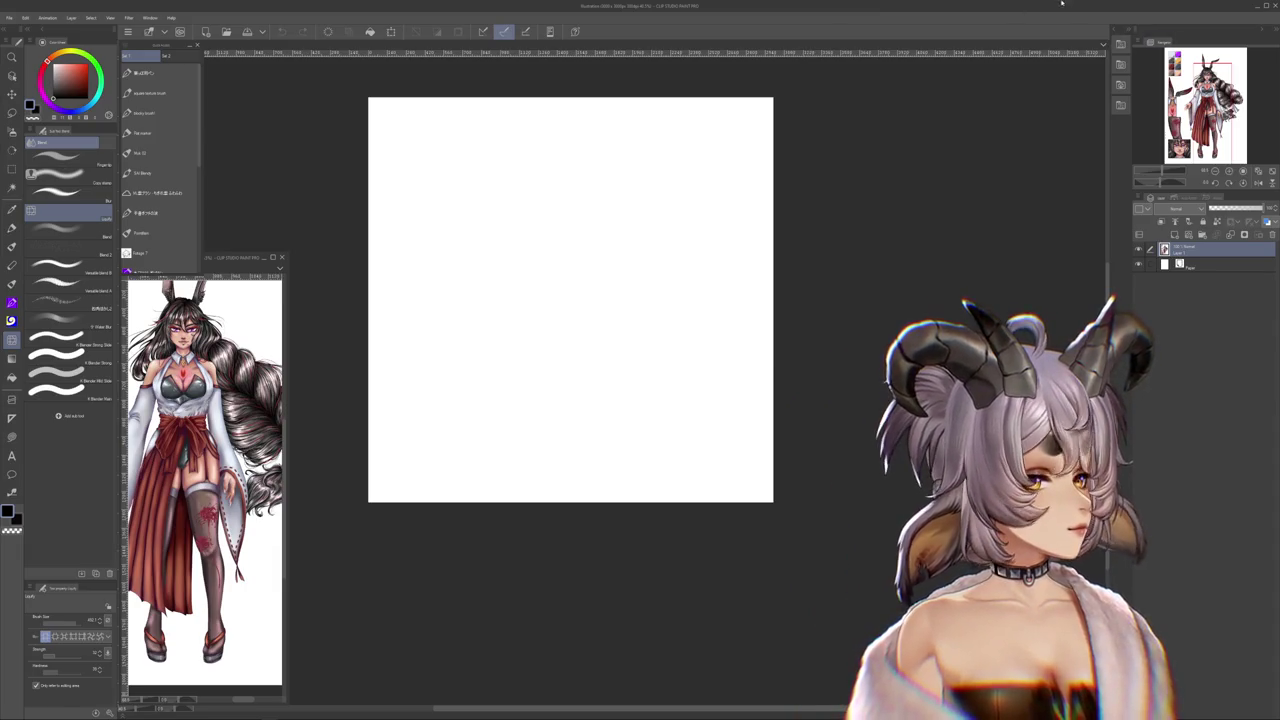
left_click(968, 3)
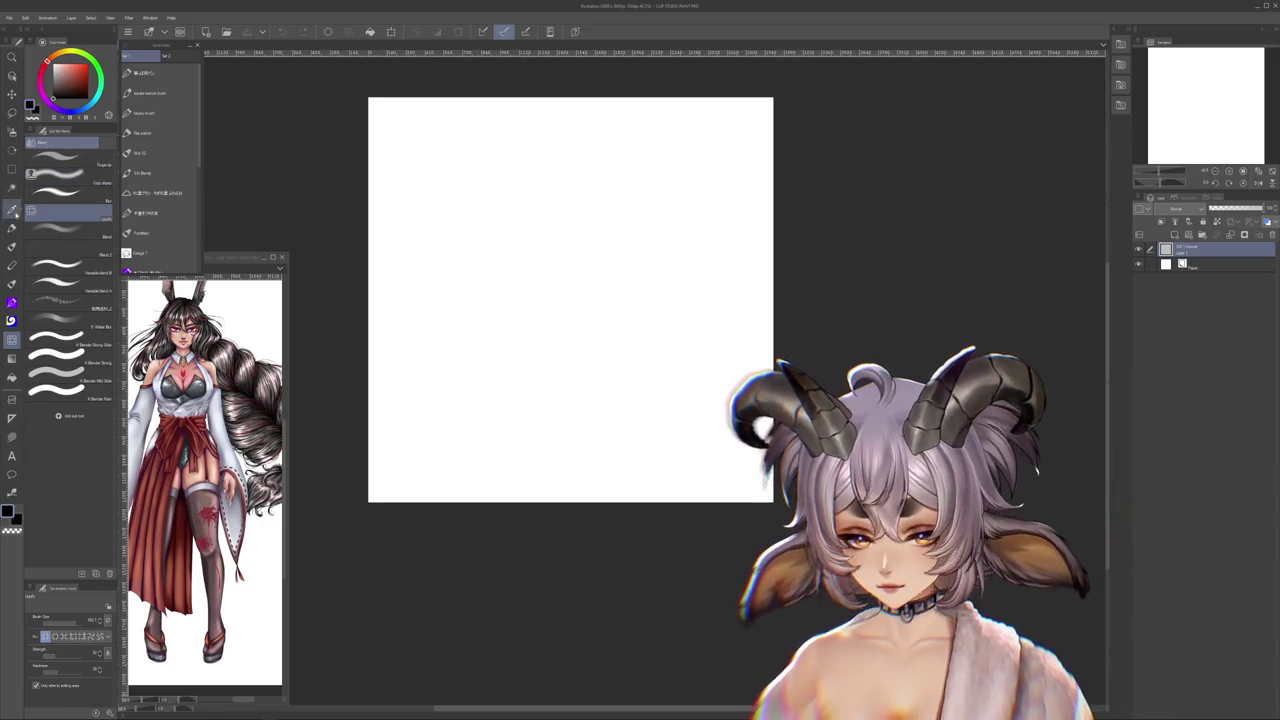
- Select the pen brush and add a new raster layer for the notes
left_click(155, 132)
left_click_drag(408, 190, 500, 232)
key("ctrl+z")
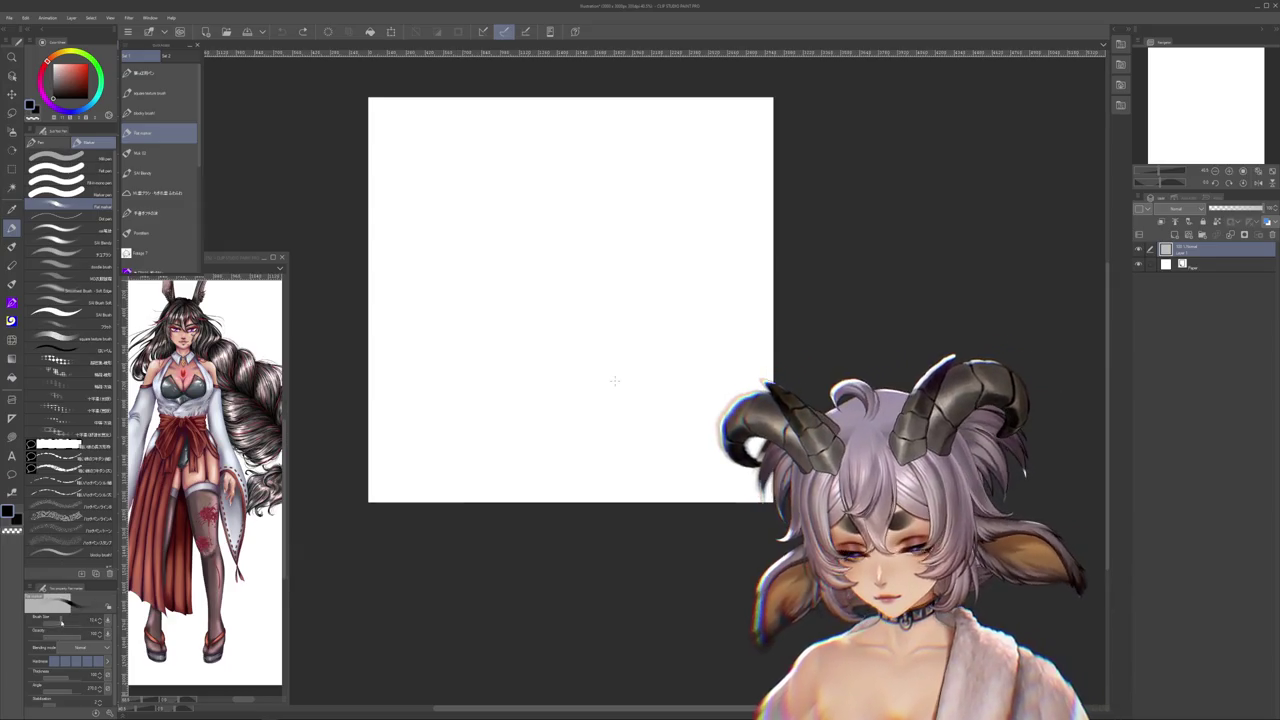
left_click_drag(614, 380, 647, 410)
left_click(1175, 234)
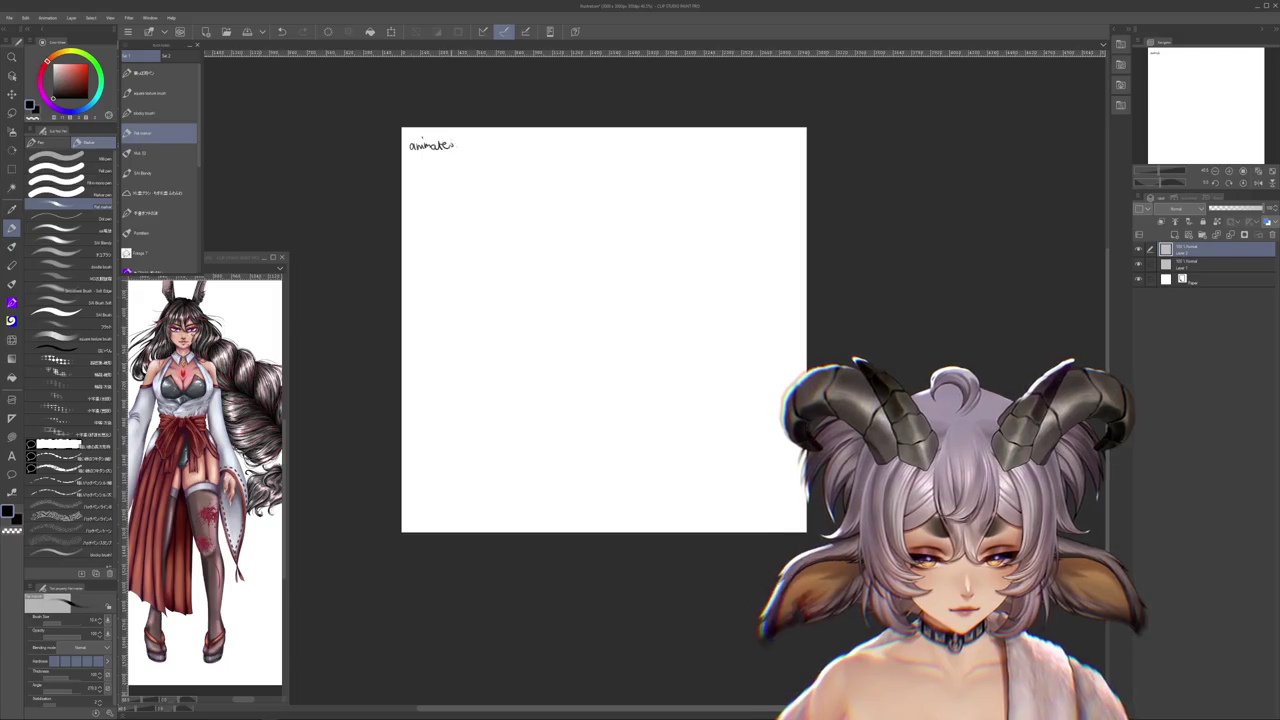
key("ctrl+a")
scroll(451, 163, "up", 3)
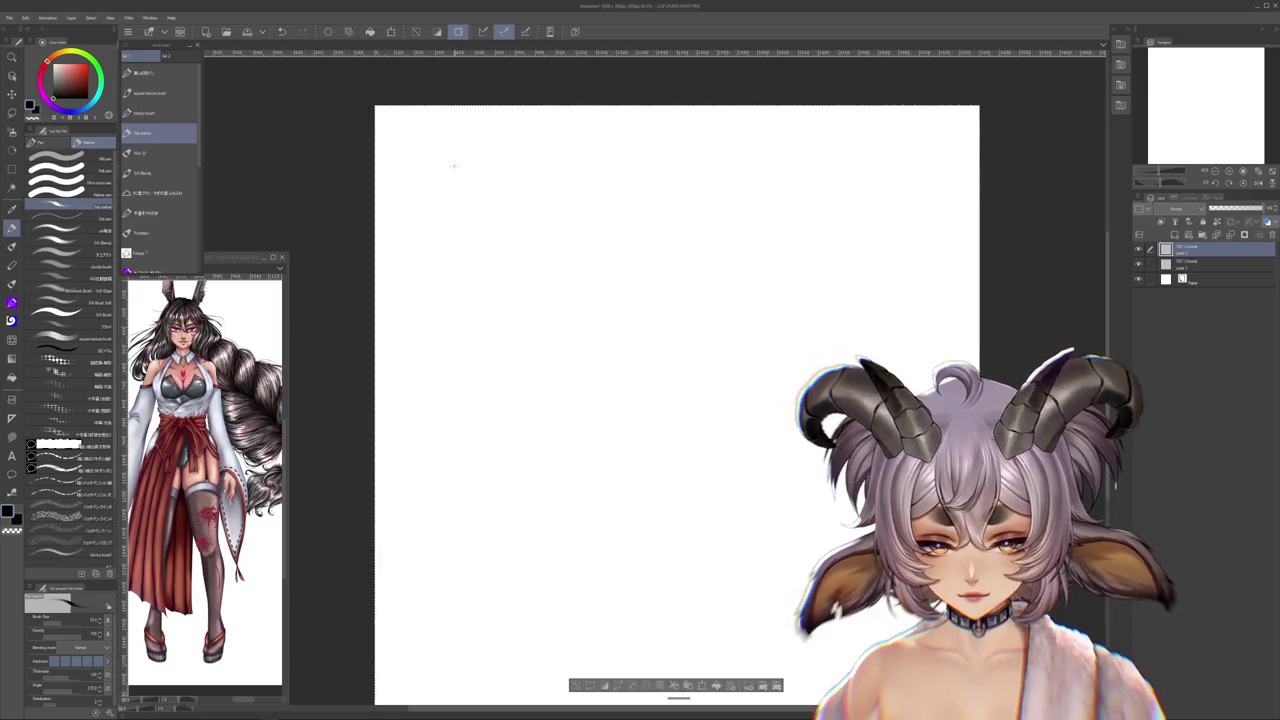
- Handwrite 'animated: hype with glowsticks' at the canvas's top-left
mouse_move(383, 124)
left_mouse_down()
mouse_move(378, 134)
mouse_move(414, 136)
left_mouse_up()
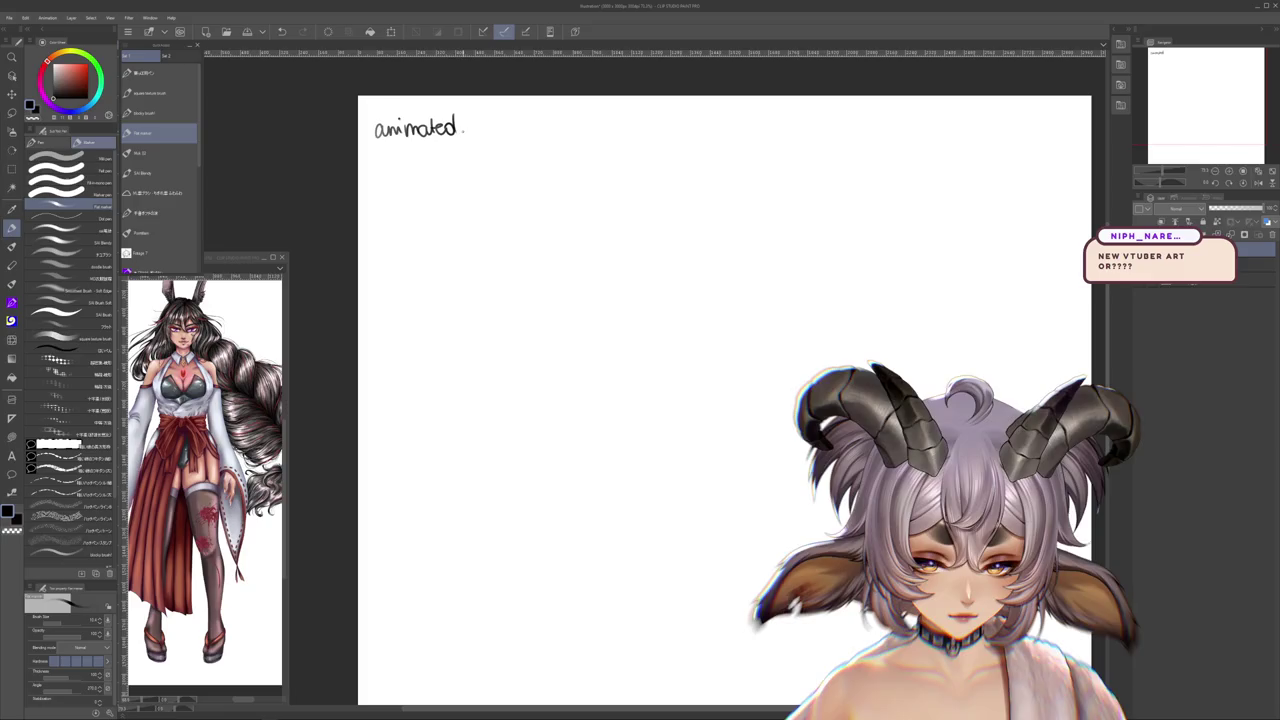
mouse_move(471, 121)
left_mouse_down()
mouse_move(549, 208)
mouse_move(614, 205)
left_mouse_up()
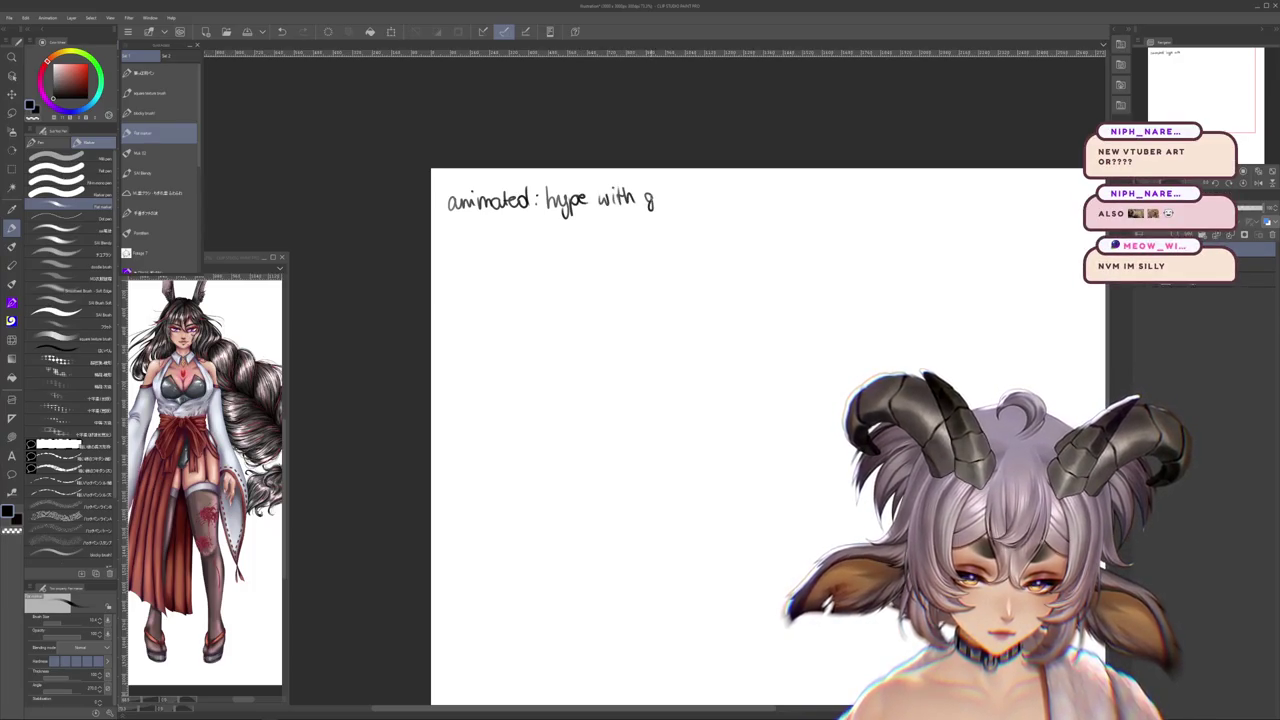
left_click_drag(698, 188, 698, 205)
left_click_drag(694, 195, 704, 205)
left_click_drag(712, 197, 708, 204)
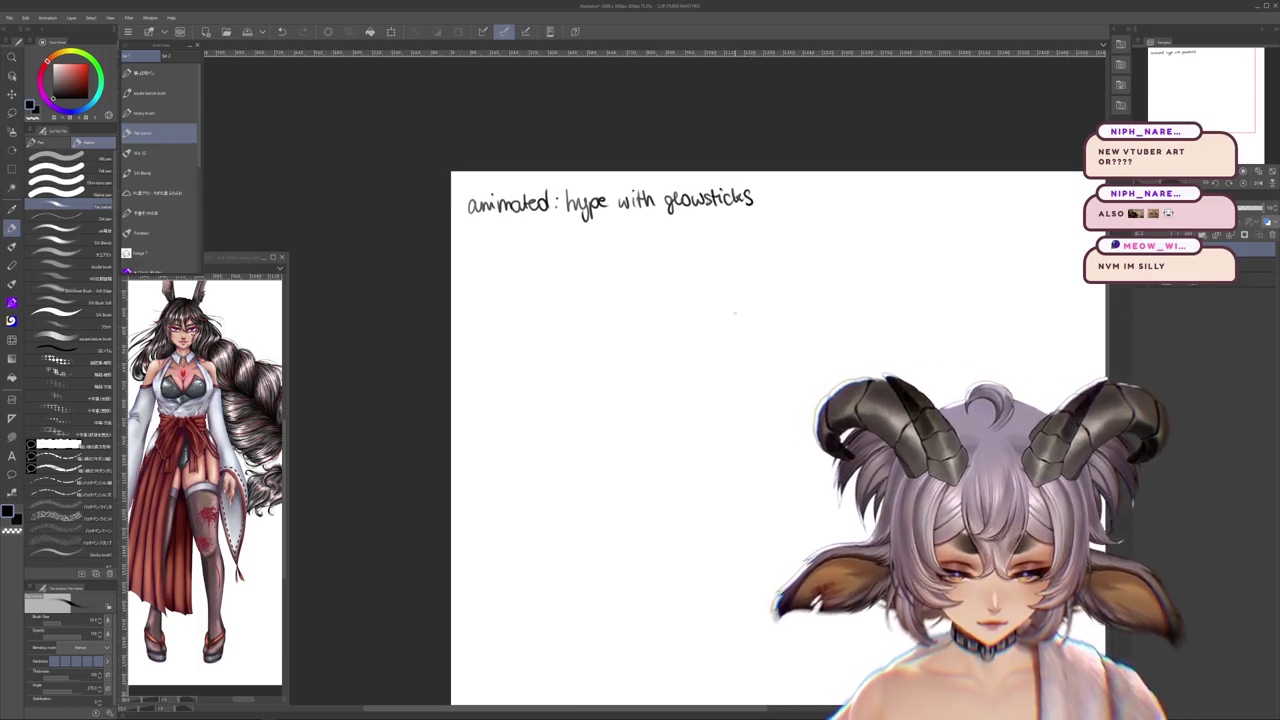
- Write the second line 'static: hugging heart, drooling' beneath the first note
left_click_drag(470, 229, 477, 240)
left_click_drag(473, 231, 498, 239)
left_click_drag(495, 231, 515, 239)
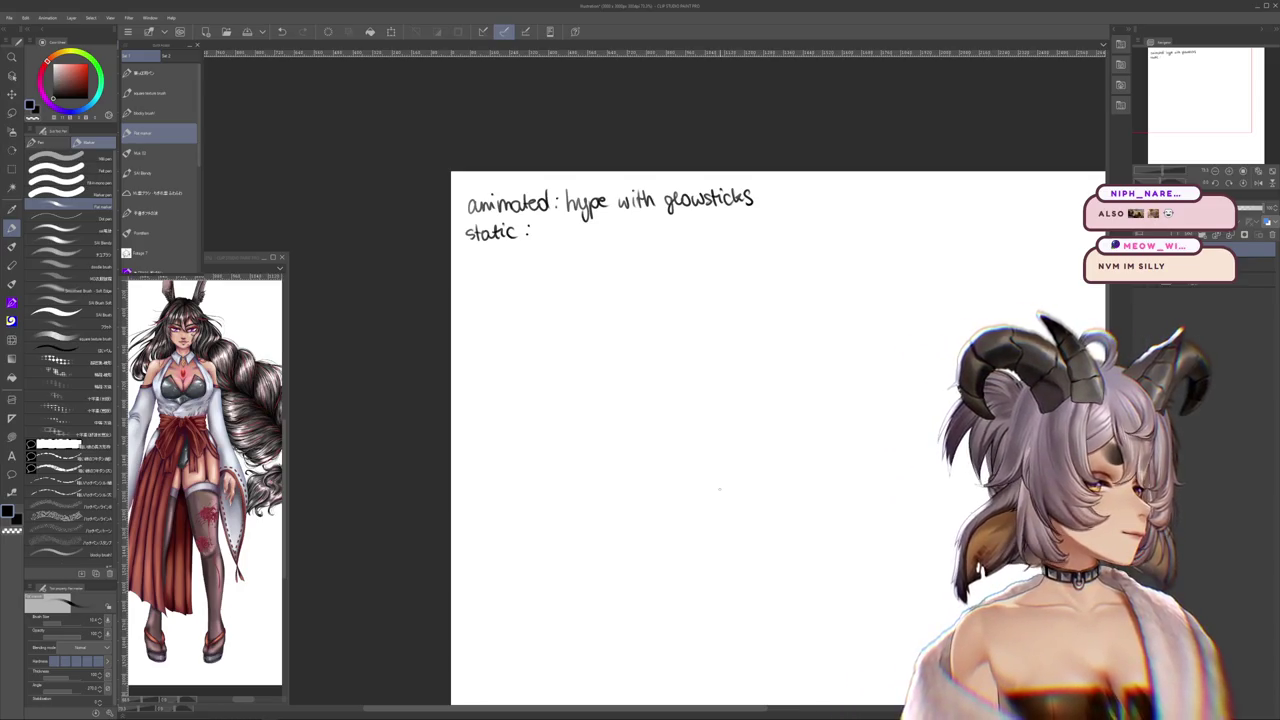
left_click_drag(547, 227, 604, 242)
left_click_drag(700, 400, 668, 417)
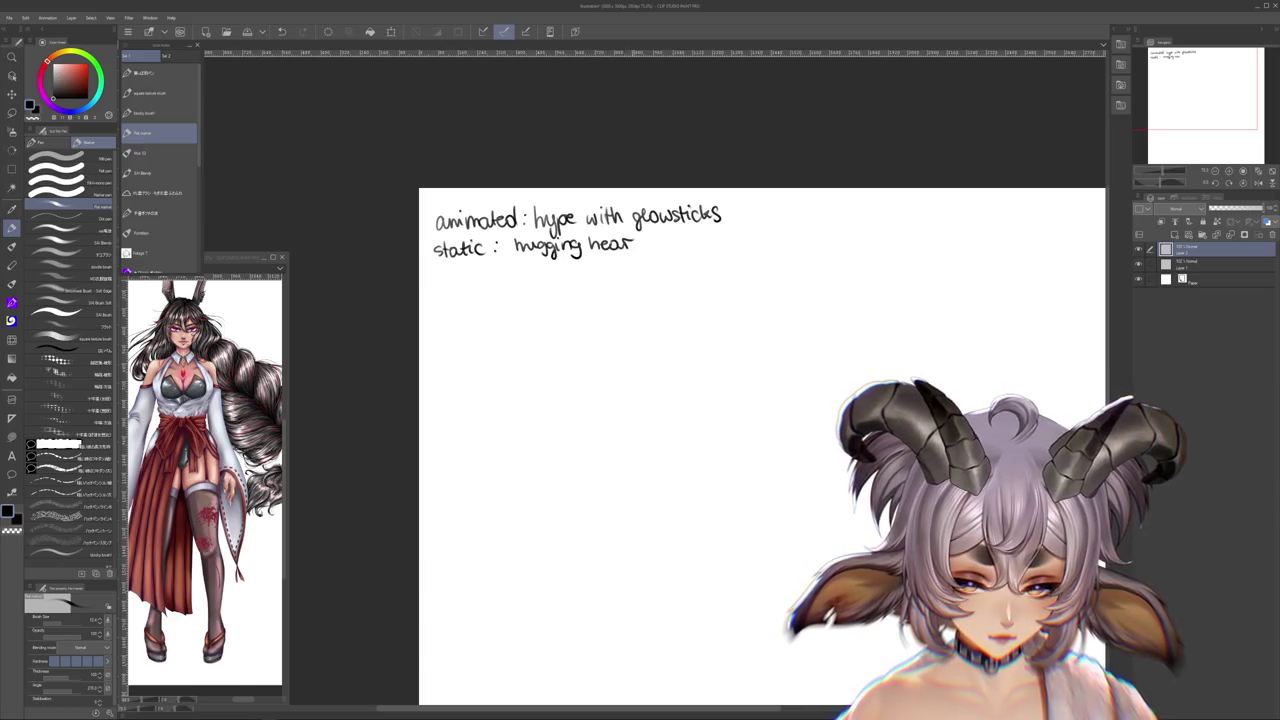
left_click_drag(742, 338, 667, 357)
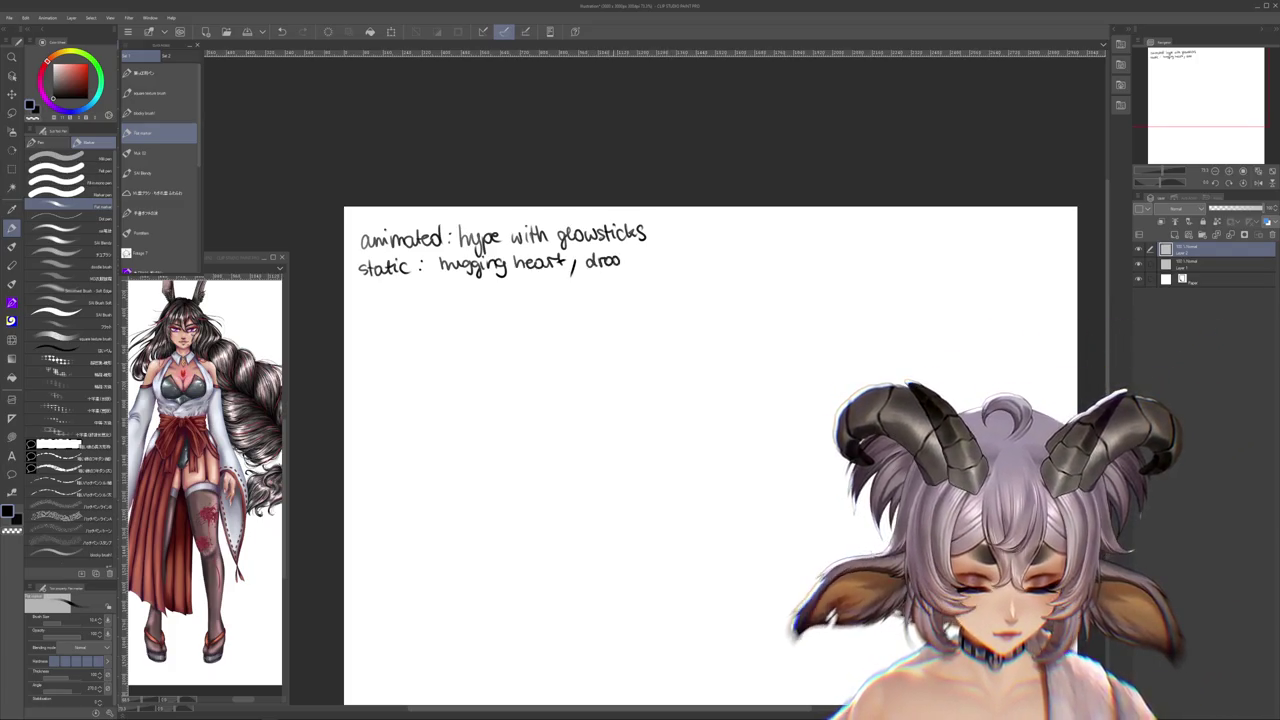
left_click_drag(632, 262, 643, 259)
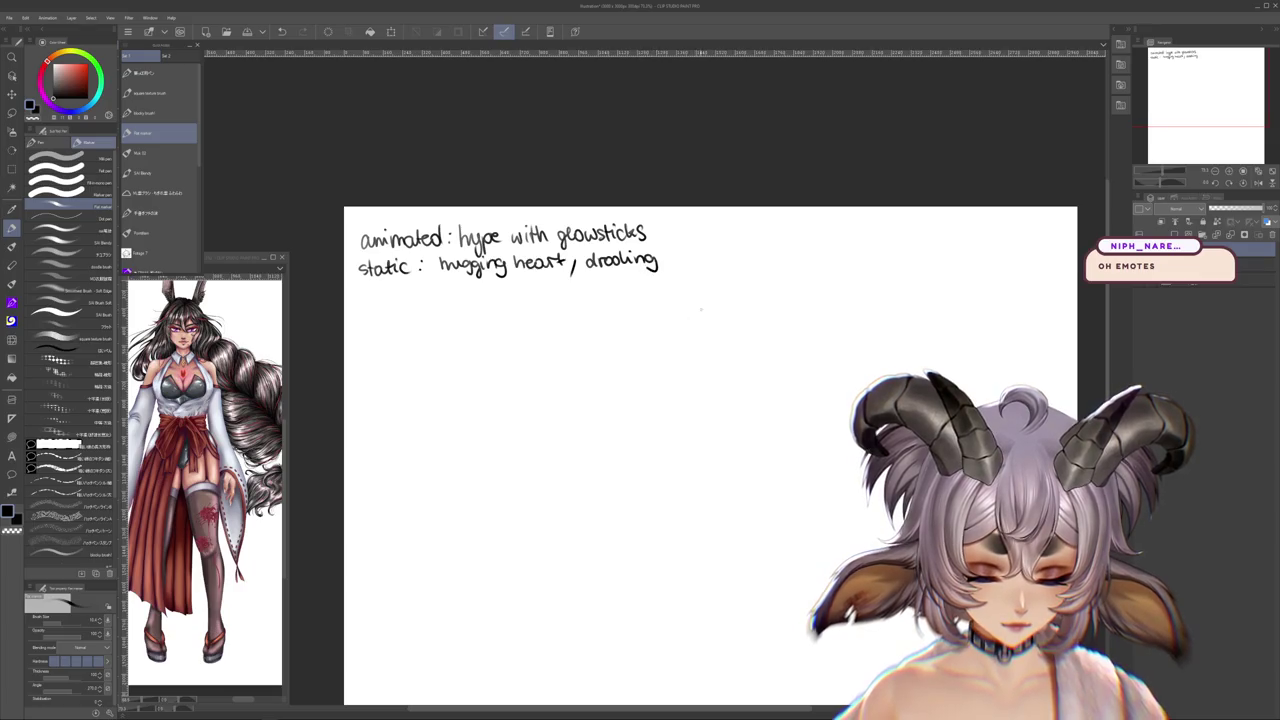
scroll(757, 309, "down", 1)
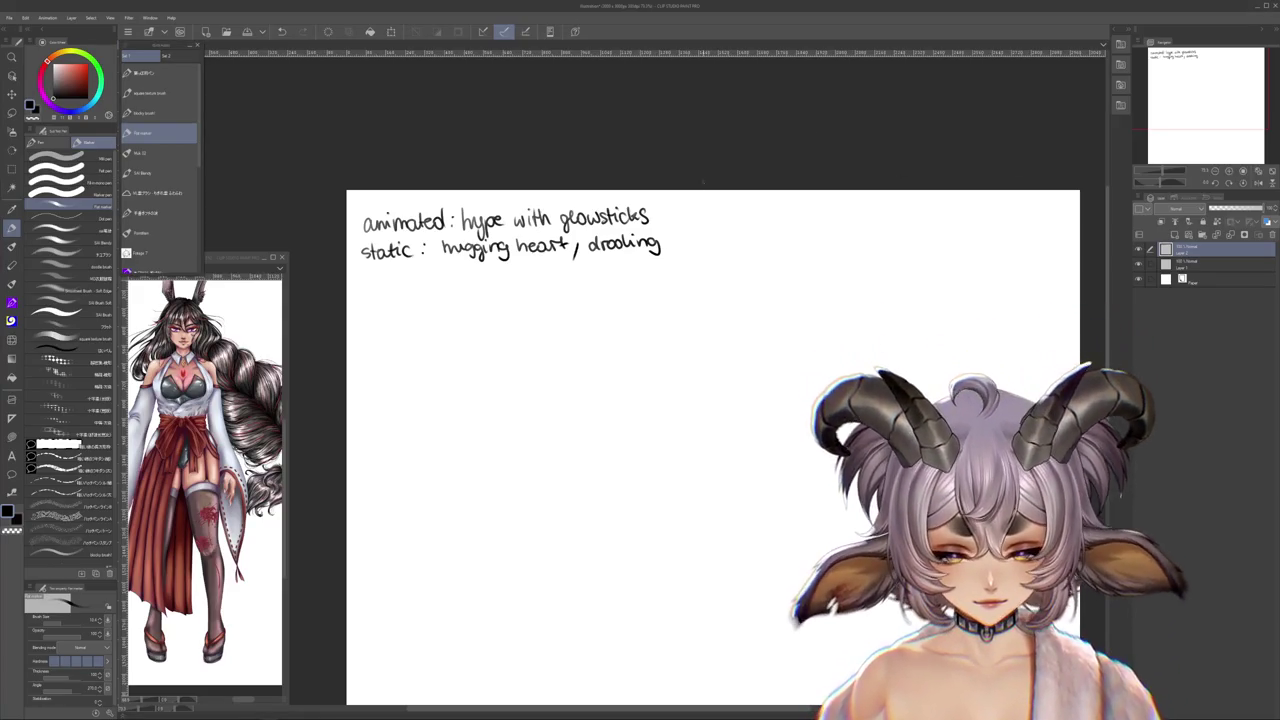
scroll(718, 190, "down", 3)
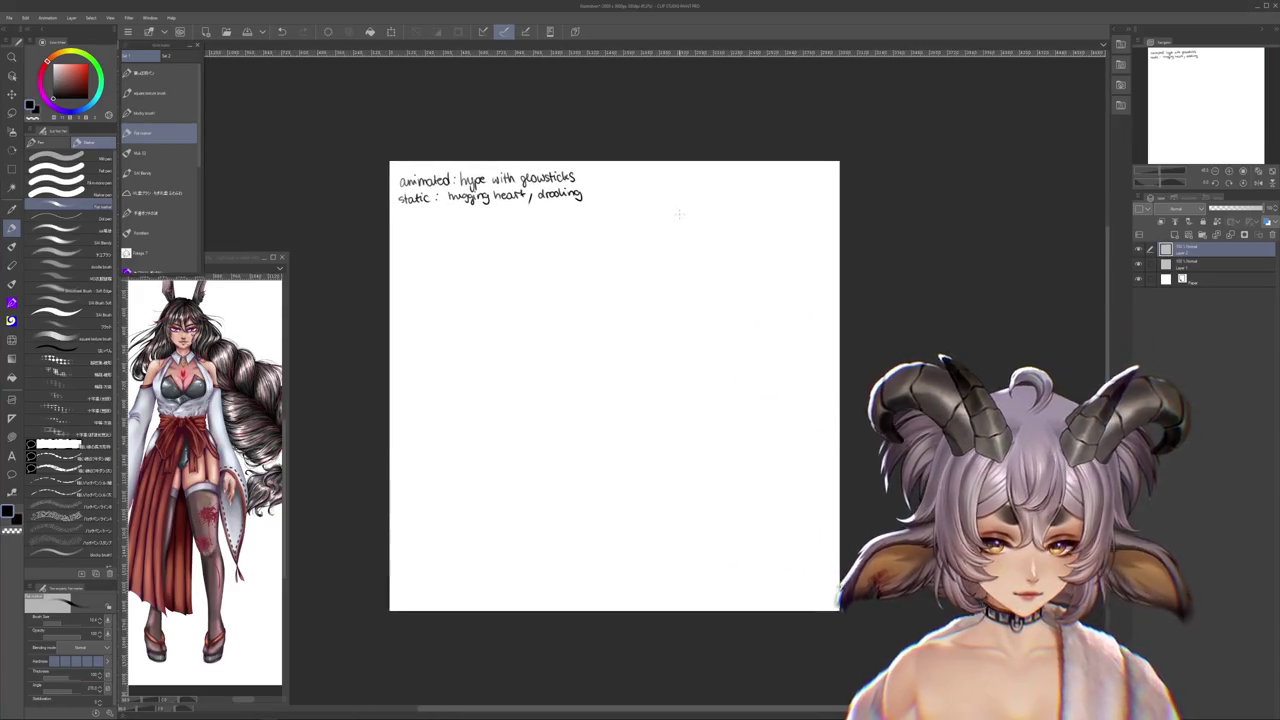
- Scale the handwritten notes down and move them up-left into the corner
key("ctrl+t")
scroll(442, 187, "up", 2)
left_click_drag(375, 163, 416, 172)
left_click_drag(560, 190, 521, 177)
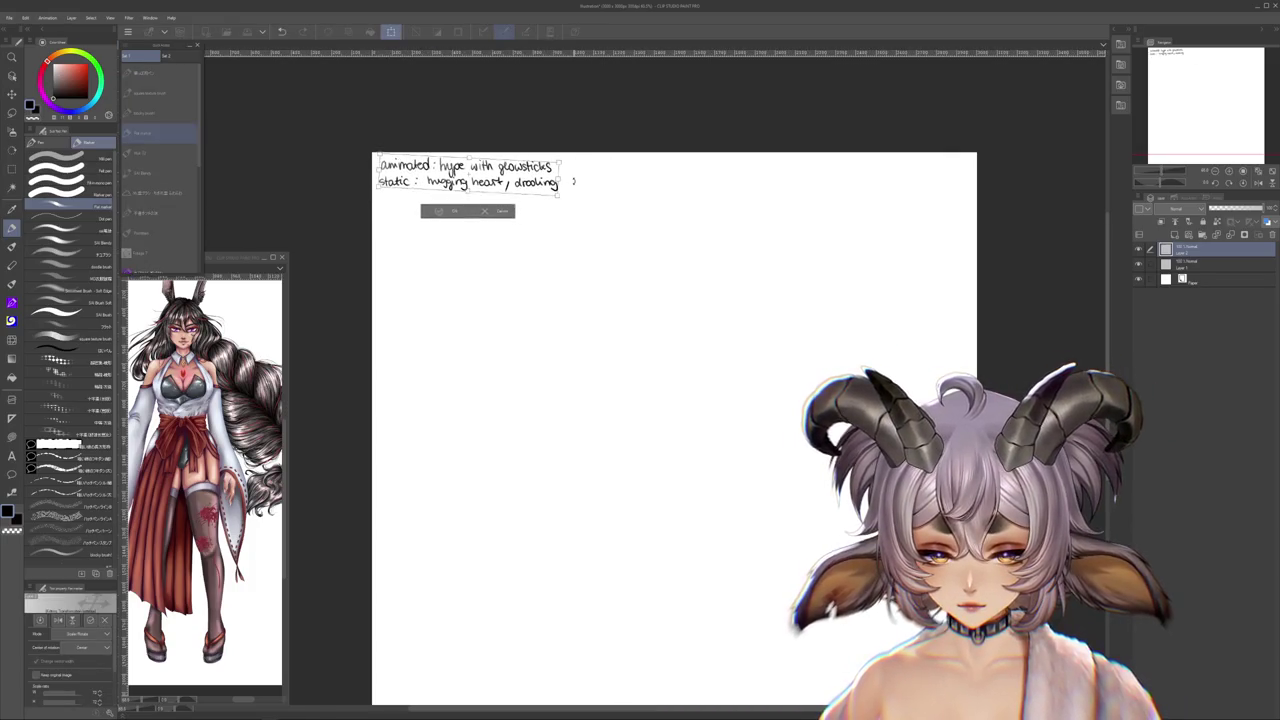
key("Return")
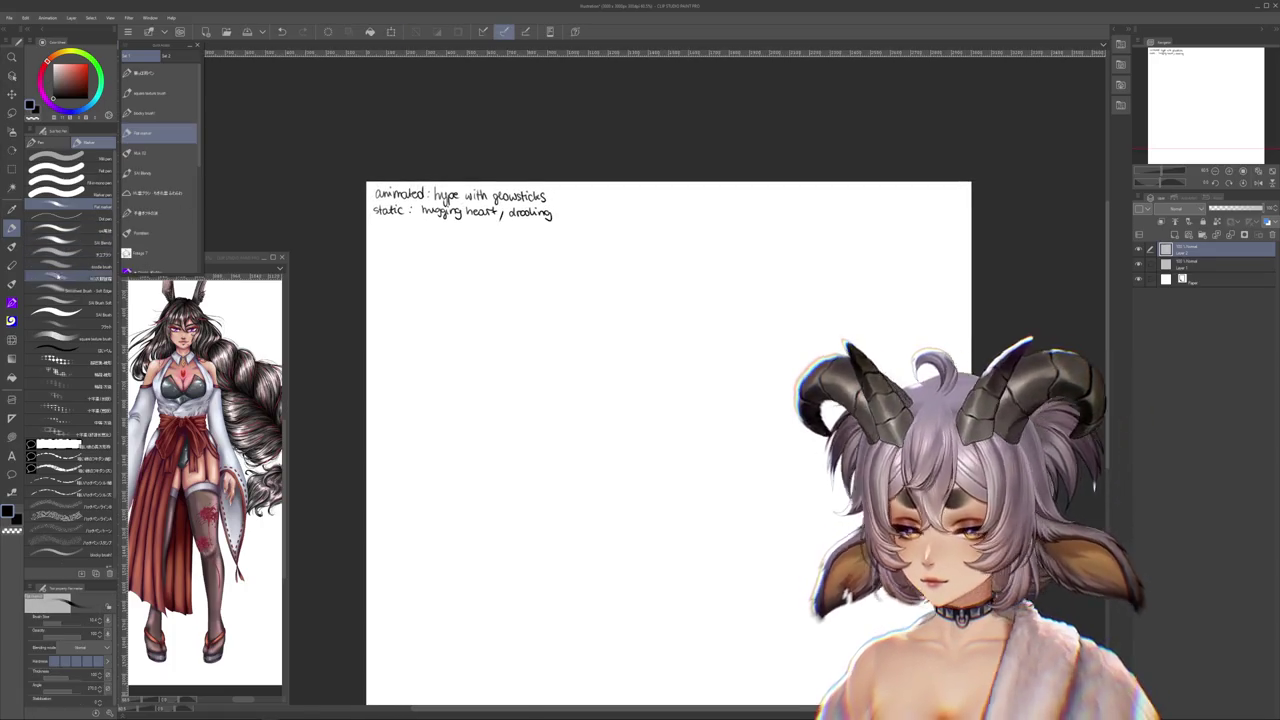
- Switch to the Blend tool
key("j")
scroll(449, 157, "up", 2)
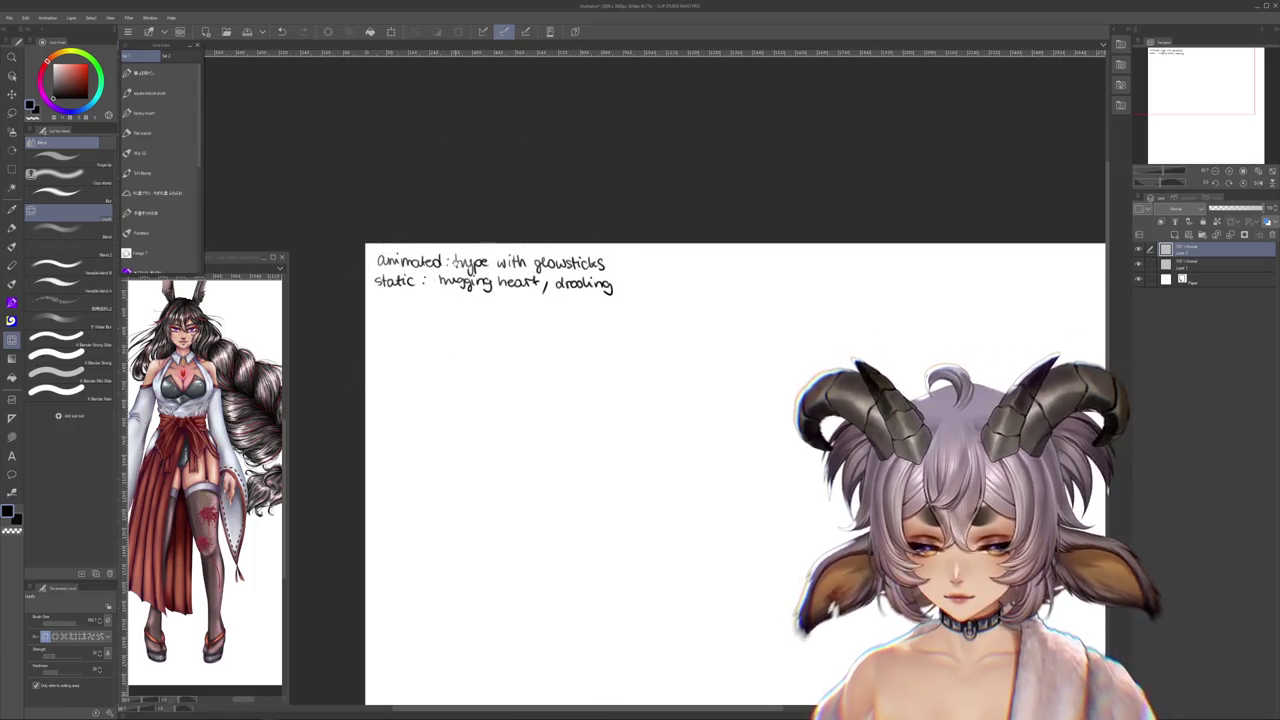
scroll(453, 258, "up", 1)
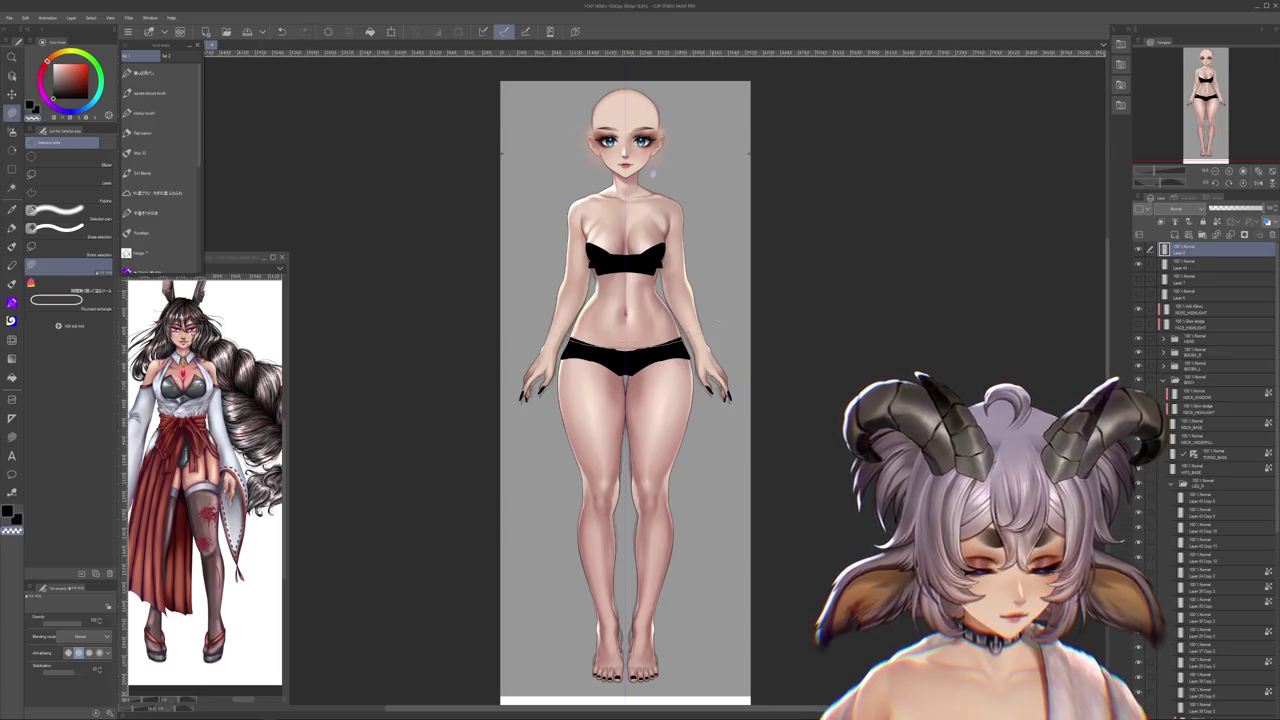
- Zoom in on the base figure and pan to bring the waist and navel into view
scroll(650, 360, "up", 1)
scroll(640, 330, "up", 1)
scroll(628, 290, "up", 3)
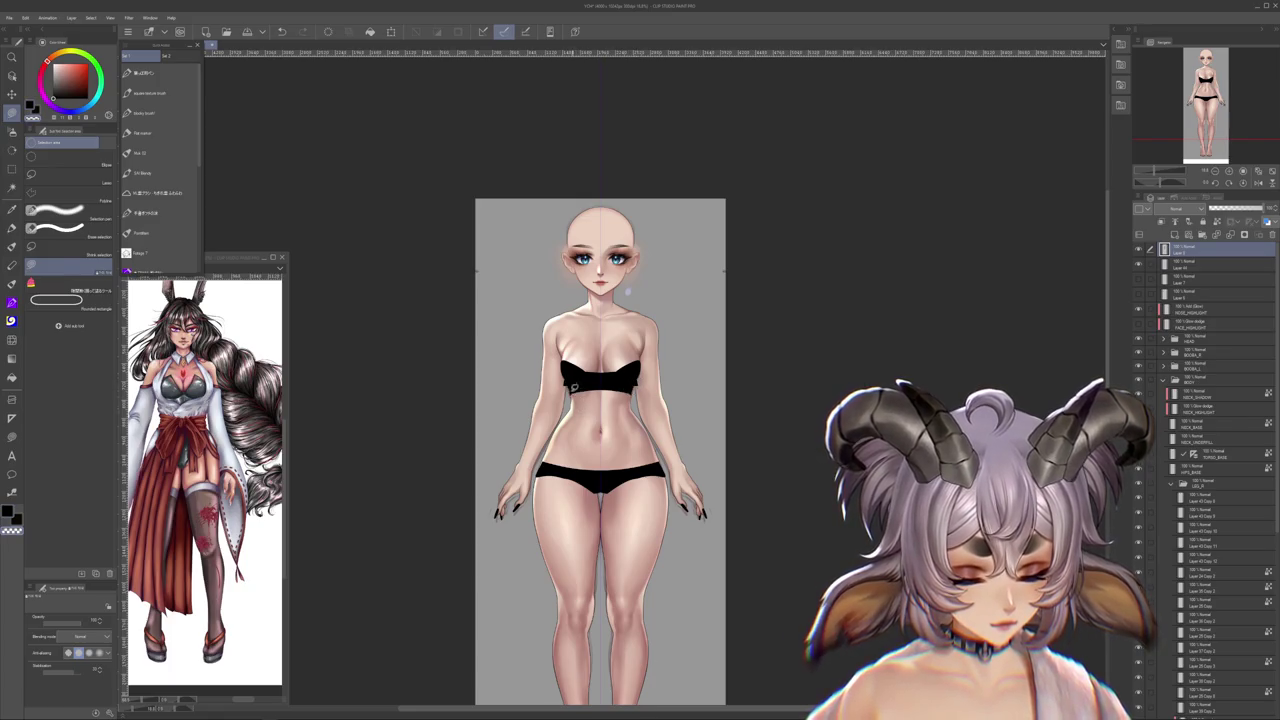
scroll(754, 477, "down", 1)
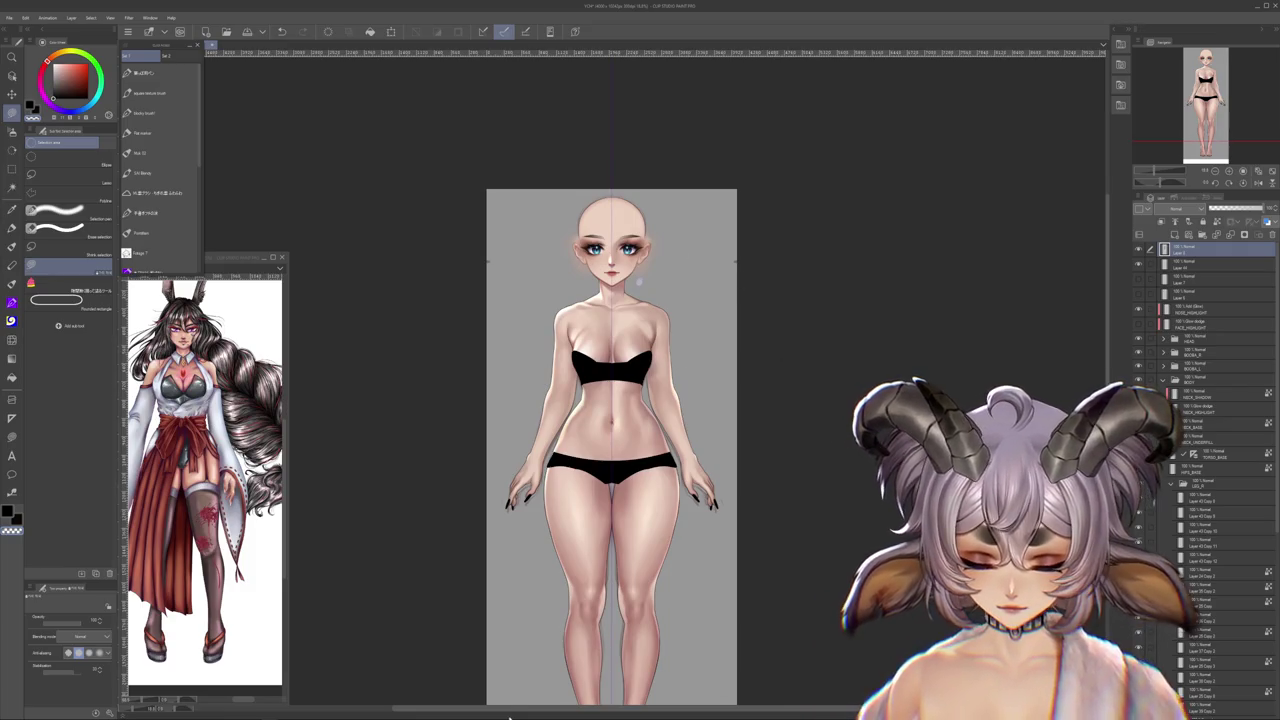
scroll(764, 288, "up", 2)
scroll(764, 288, "up", 1)
scroll(578, 365, "up", 2)
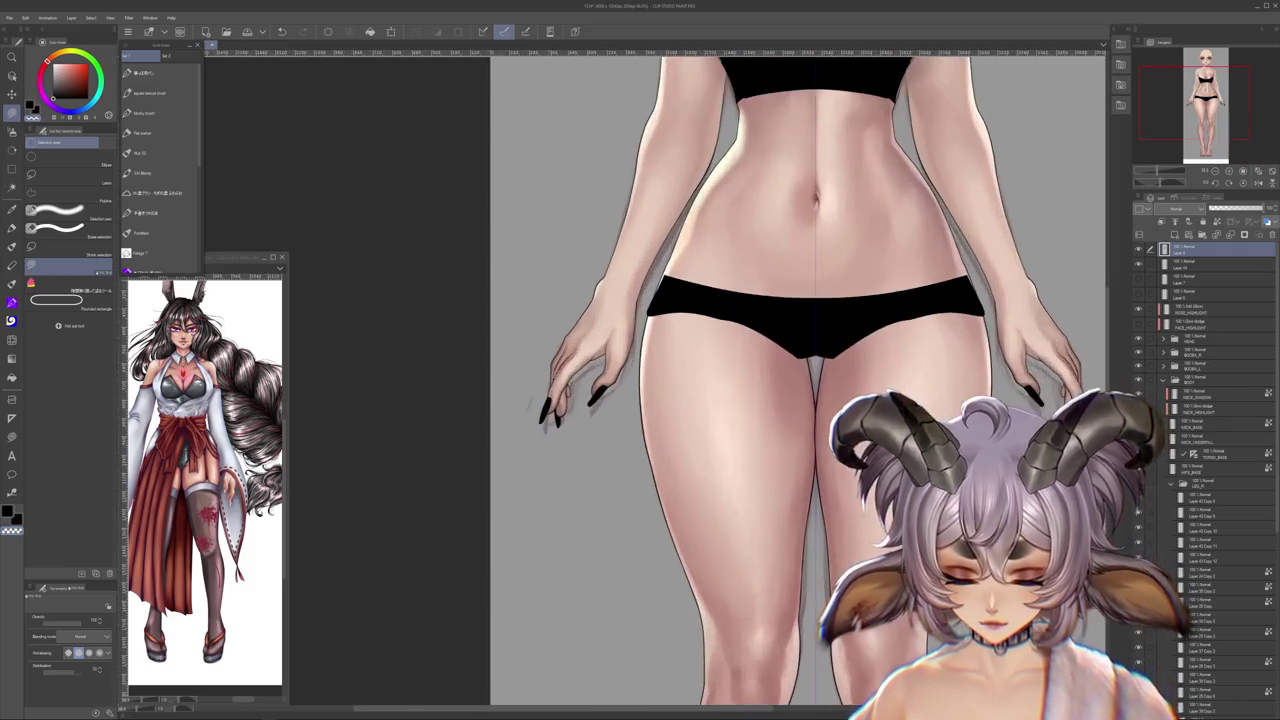
scroll(578, 365, "up", 1)
scroll(578, 365, "up", 2)
left_click_drag(605, 398, 608, 478)
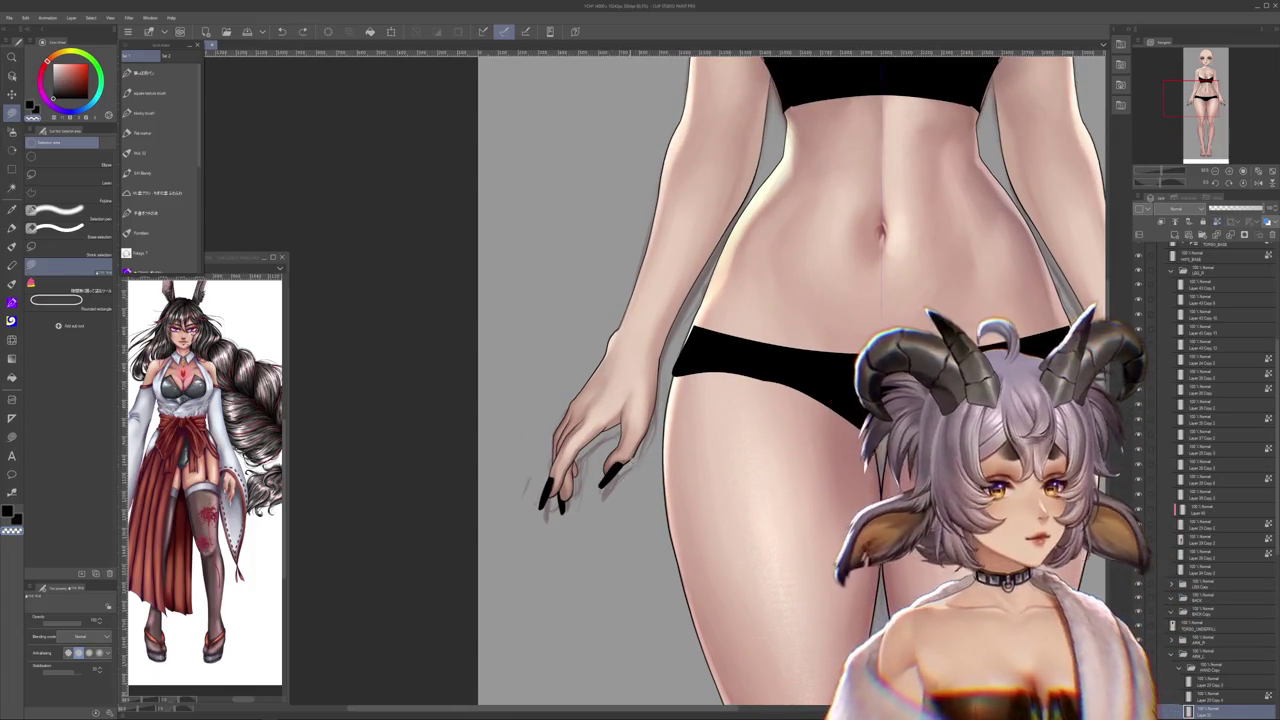
- Zoom around the base figure and recentre the whole body in view
scroll(640, 400, "down", 1)
scroll(640, 400, "down", 1)
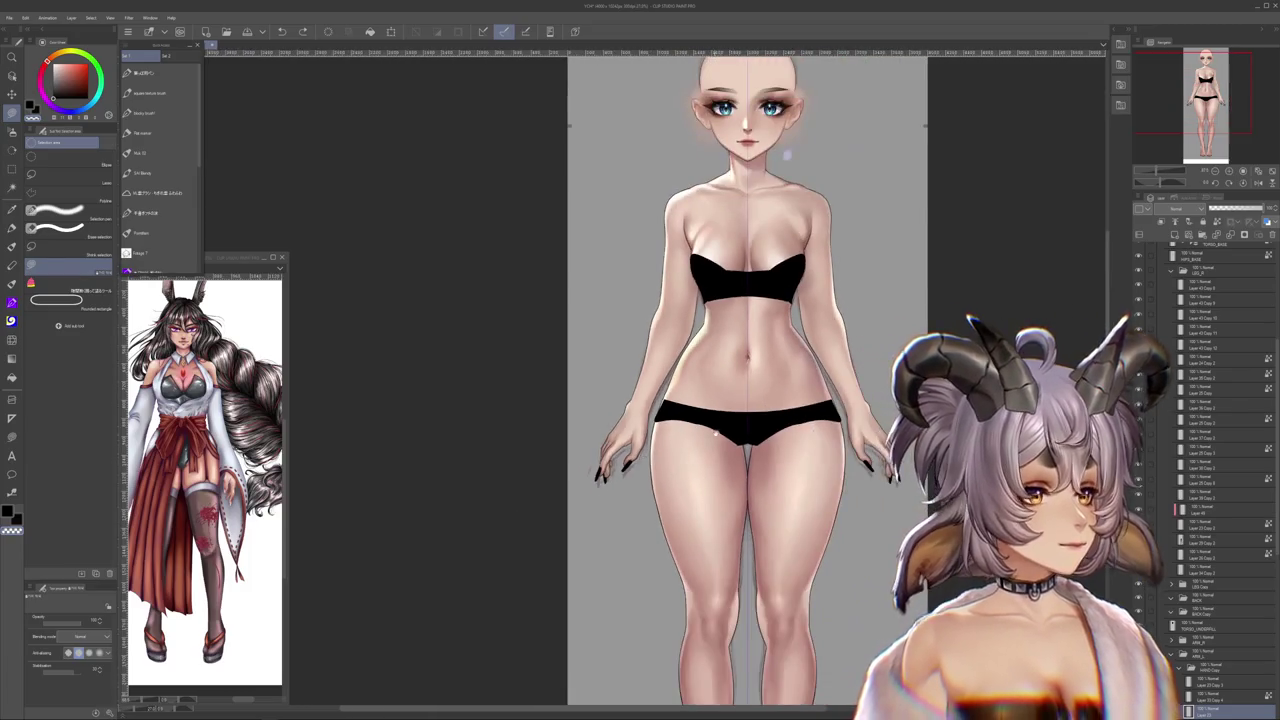
scroll(640, 400, "down", 1)
scroll(668, 91, "up", 1)
scroll(668, 91, "up", 1)
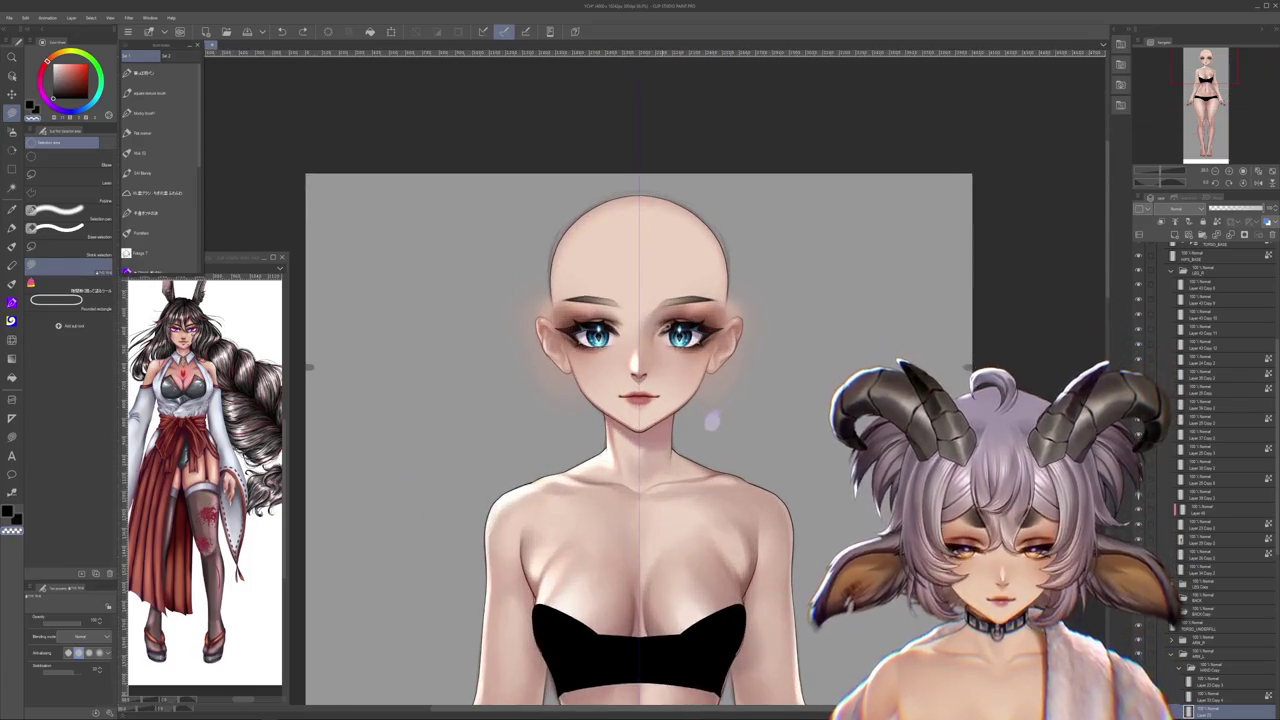
scroll(668, 91, "up", 1)
scroll(700, 400, "up", 1)
scroll(700, 400, "up", 1)
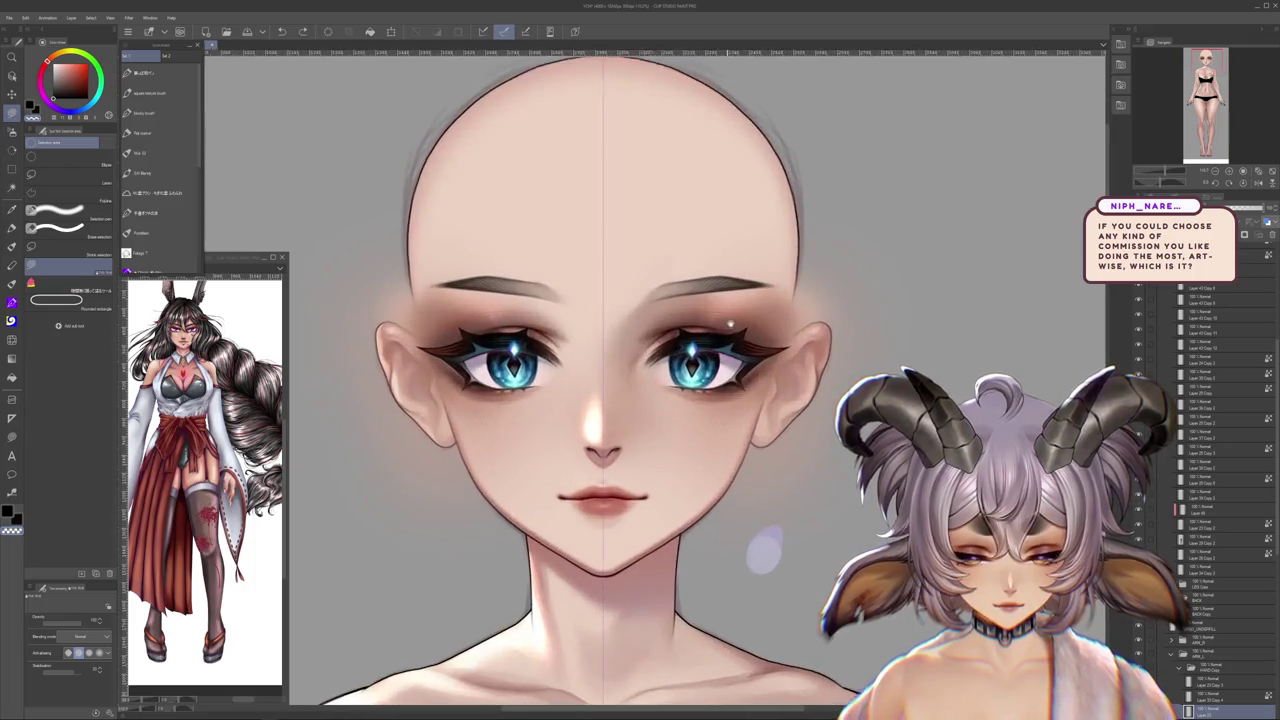
scroll(700, 400, "down", 3)
scroll(672, 460, "down", 2)
scroll(700, 400, "down", 1)
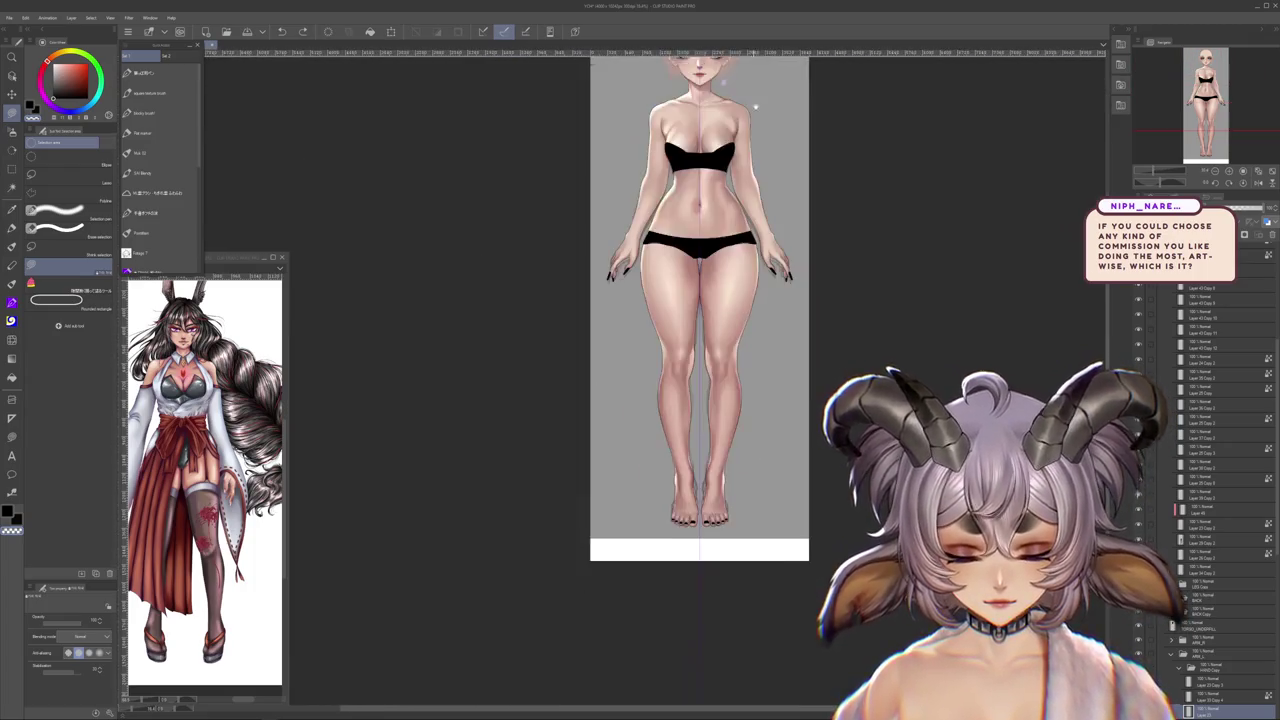
mouse_move(846, 309)
left_mouse_down()
mouse_move(846, 432)
mouse_move(818, 428)
left_mouse_up()
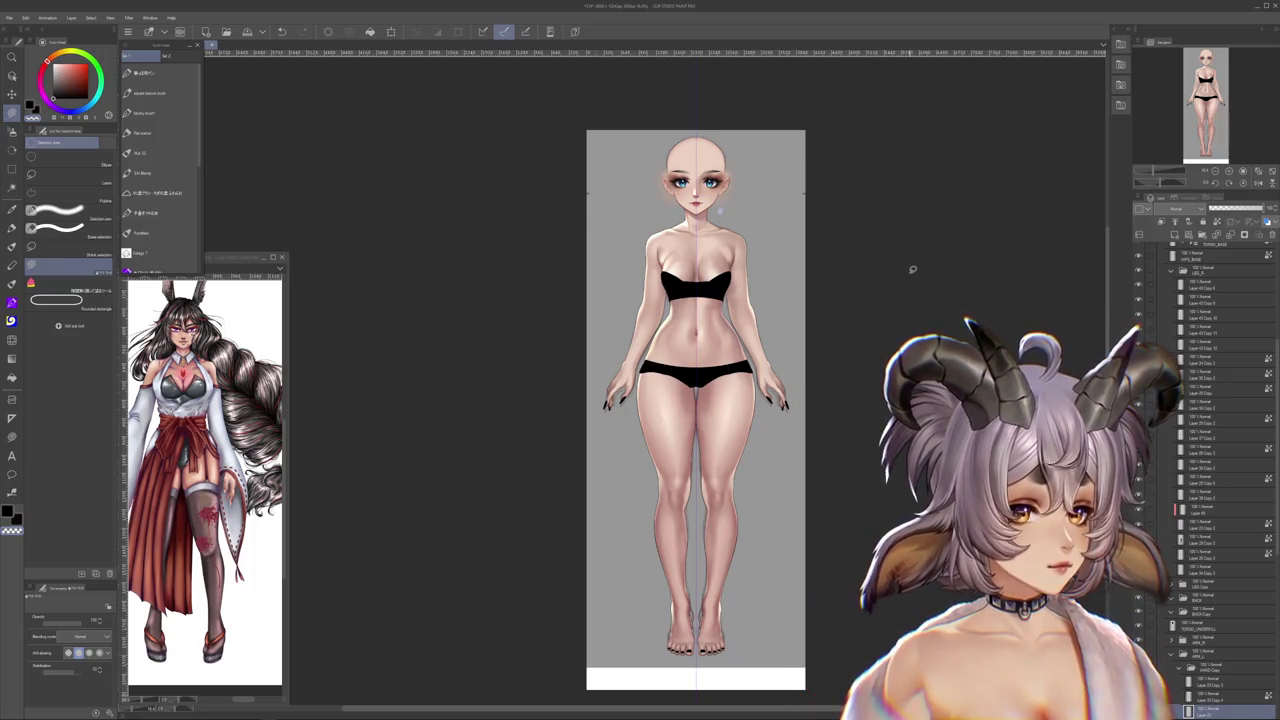
- Zoom in and out over the character body figure to inspect it
scroll(900, 270, "down", 2)
scroll(829, 274, "up", 1)
scroll(829, 274, "up", 3)
scroll(760, 300, "up", 2)
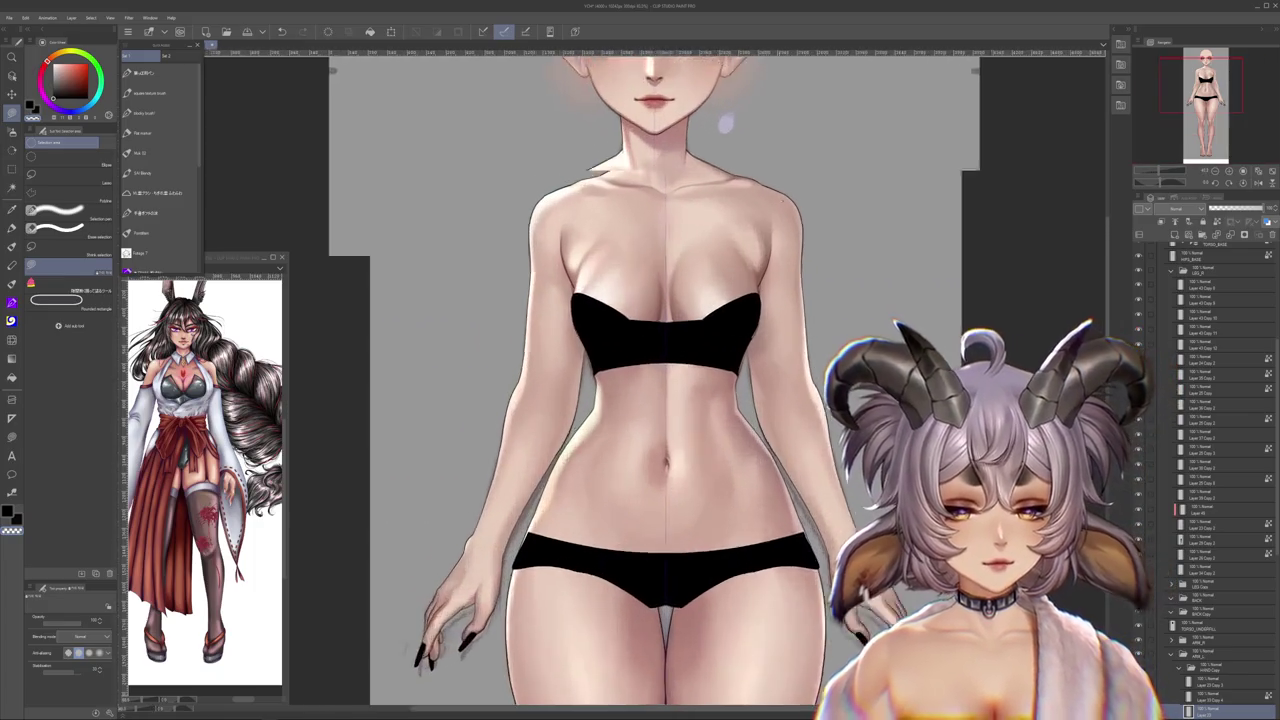
scroll(760, 300, "down", 3)
scroll(760, 300, "down", 2)
scroll(817, 141, "up", 2)
scroll(817, 141, "up", 1)
scroll(713, 203, "down", 1)
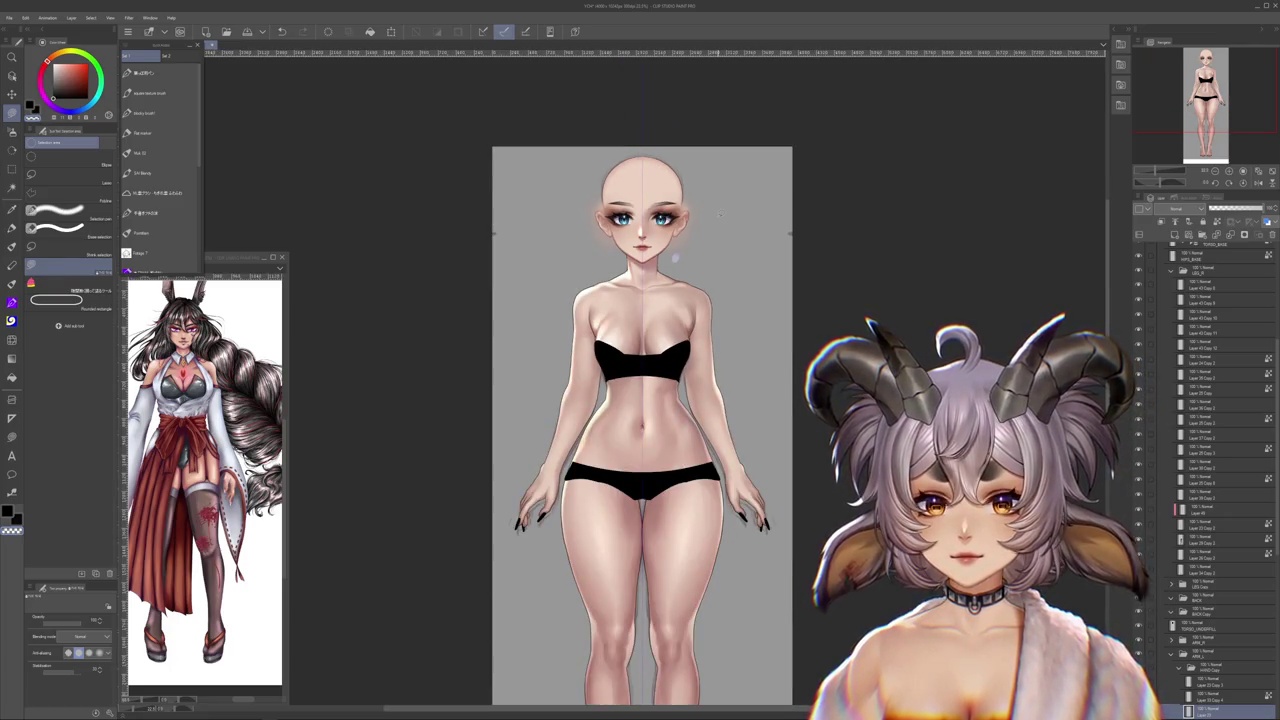
scroll(719, 212, "down", 1)
scroll(719, 212, "up", 1)
scroll(700, 250, "up", 1)
scroll(683, 268, "down", 1)
scroll(683, 268, "down", 1)
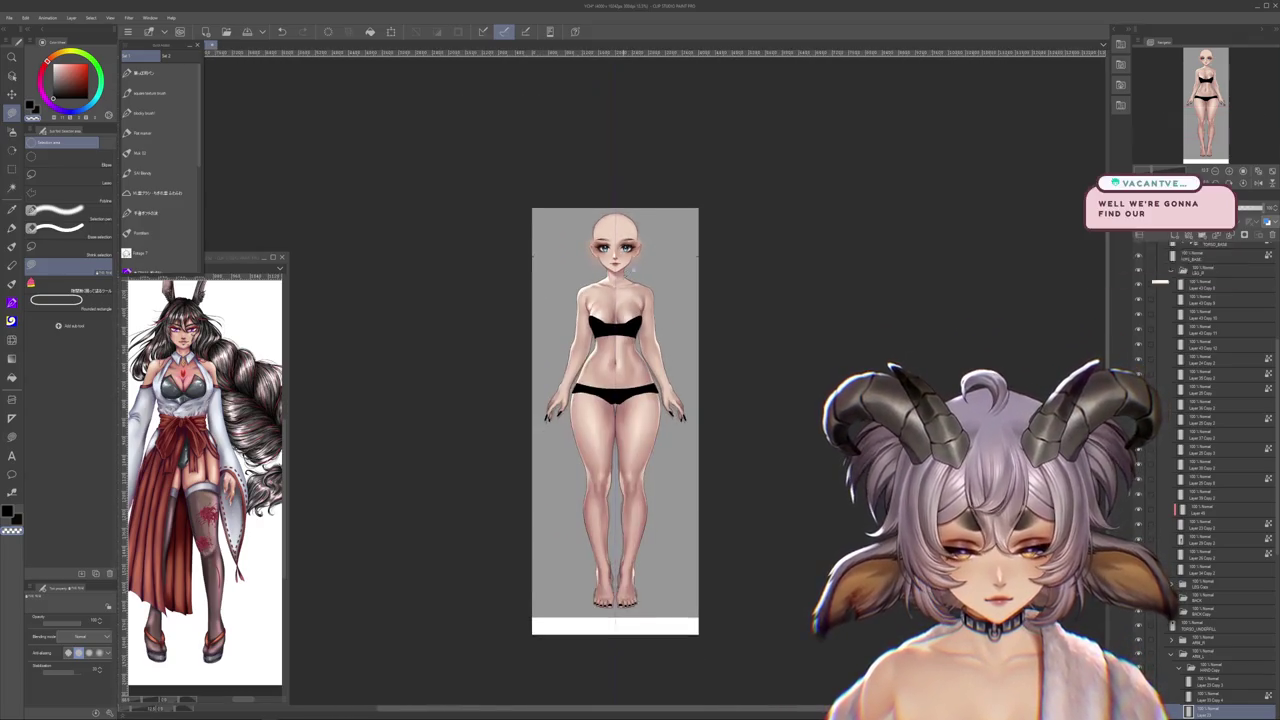
scroll(683, 268, "up", 1)
scroll(637, 263, "up", 2)
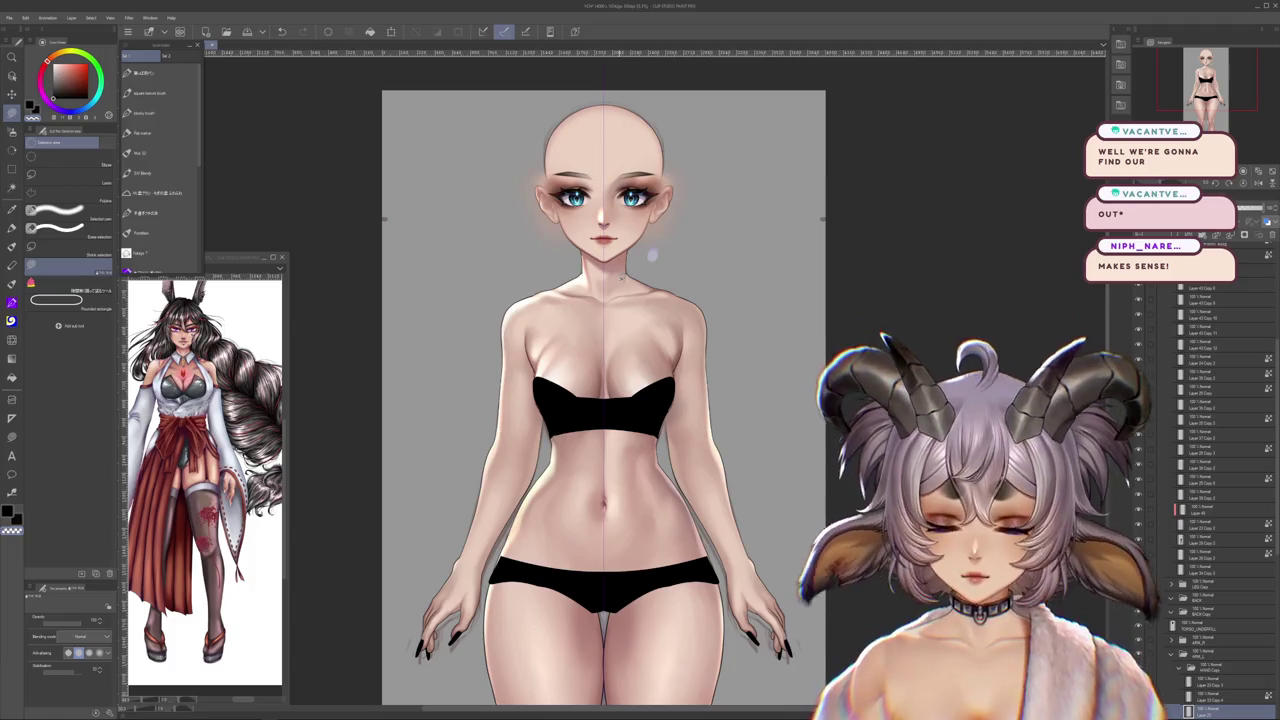
- Frame the figure from head to thighs, then close the body document without saving
key("ctrl+minus")
key("ctrl+minus")
key("ctrl+plus")
key("ctrl+plus")
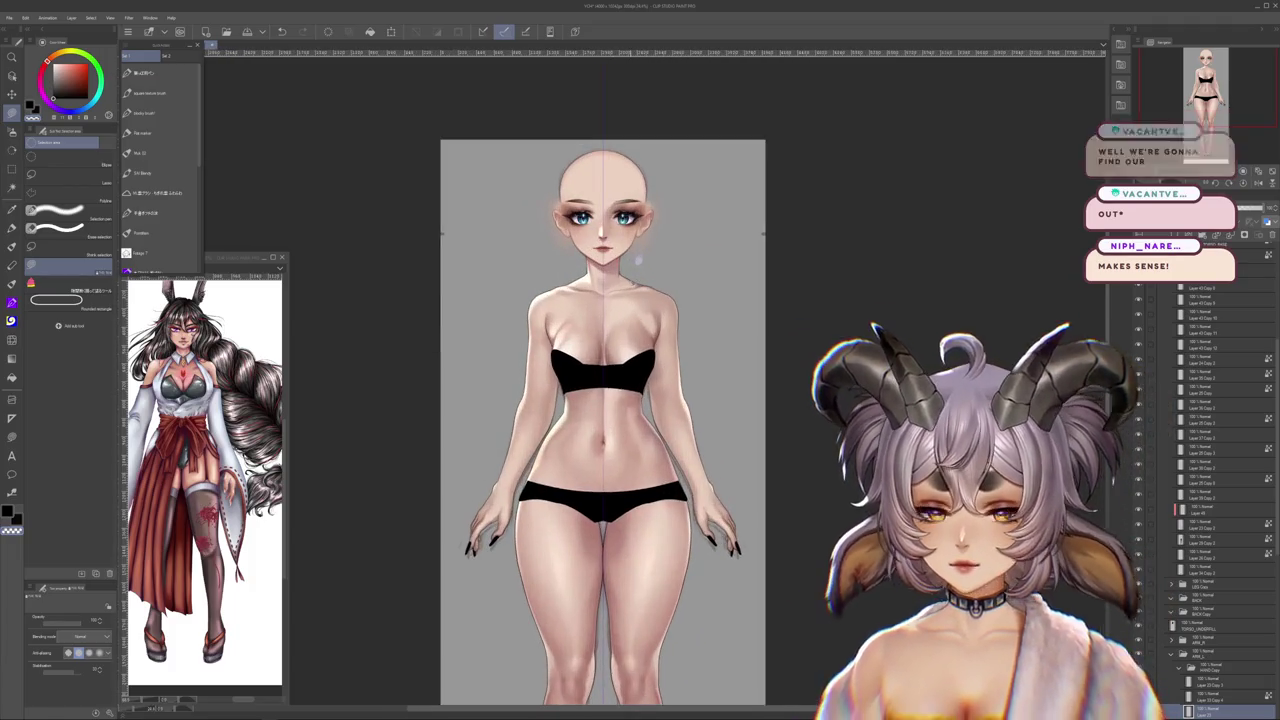
key("ctrl+minus")
key("ctrl+minus")
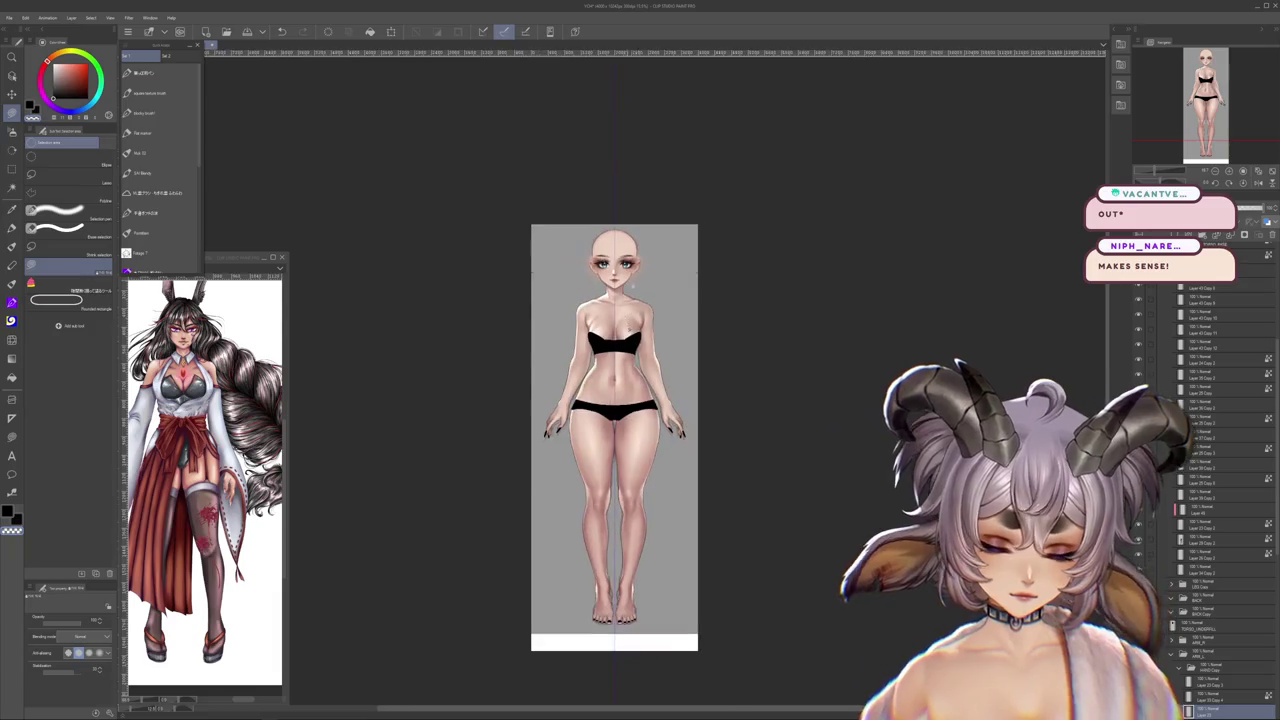
key("ctrl+plus")
key("ctrl+minus")
key("ctrl+plus")
key("ctrl+plus")
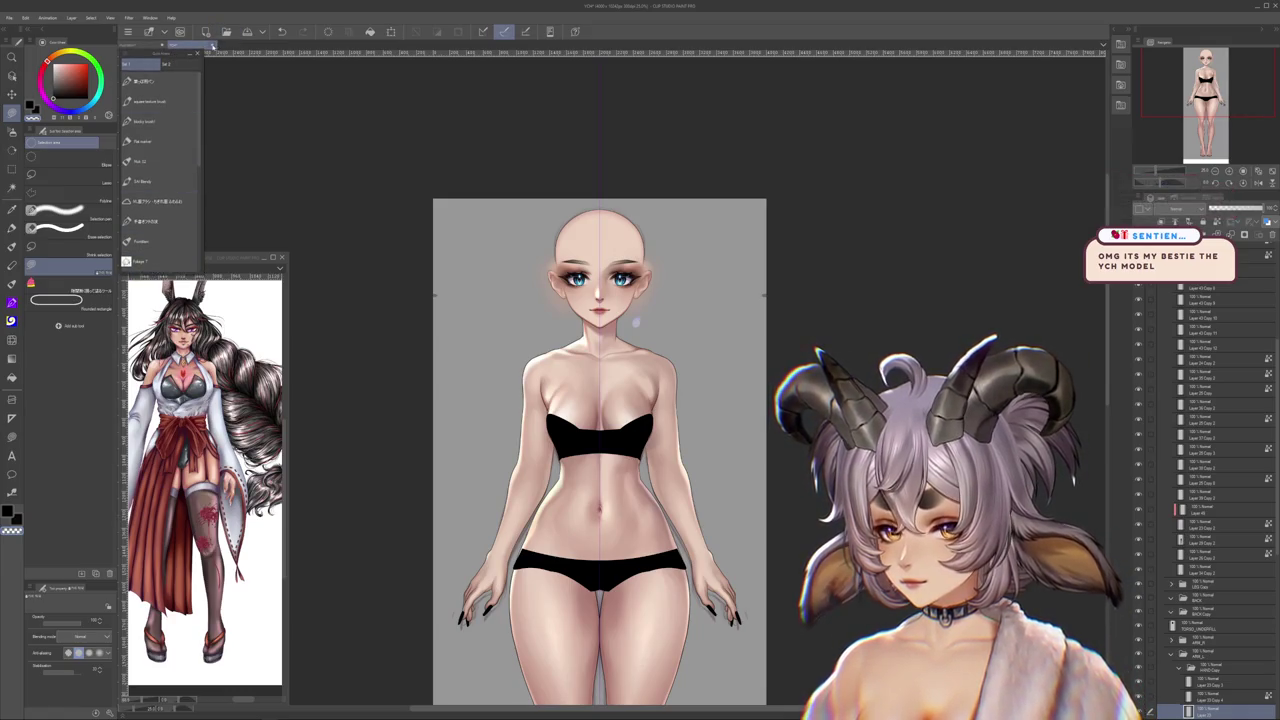
key("ctrl+w")
left_click(640, 265)
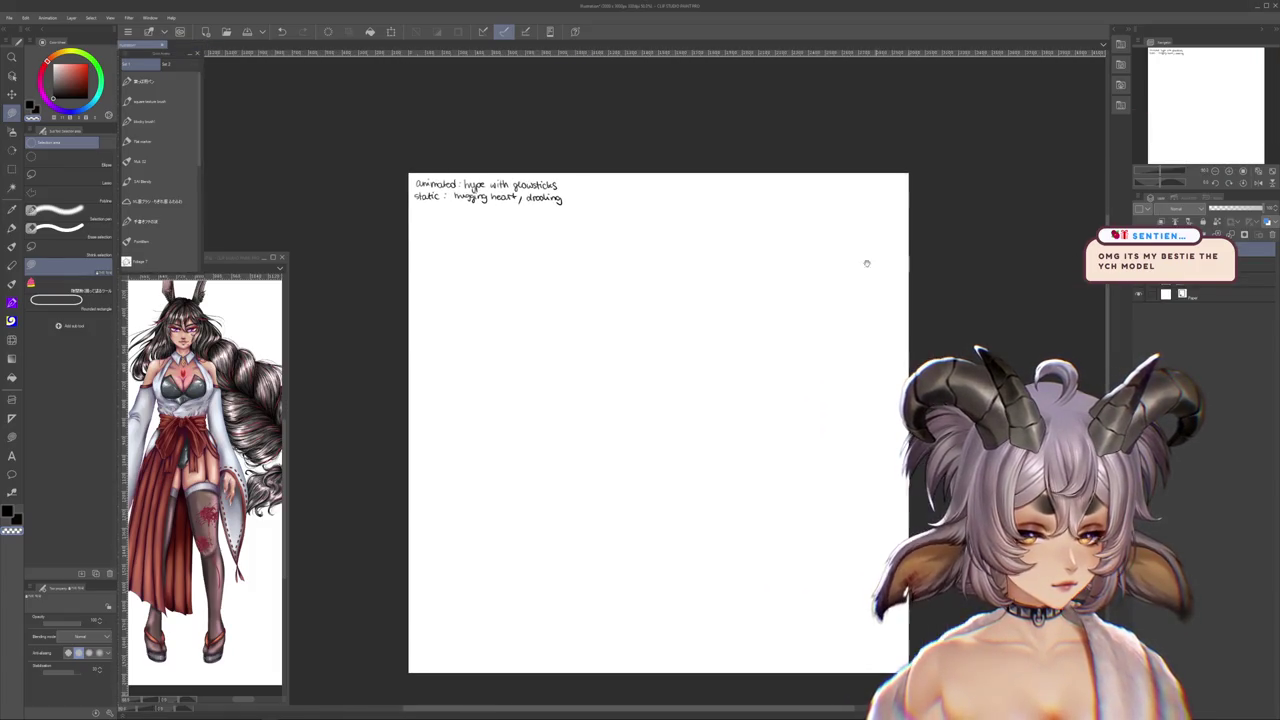
- Make a square selection beneath the notes and fill it with grey
key("p")
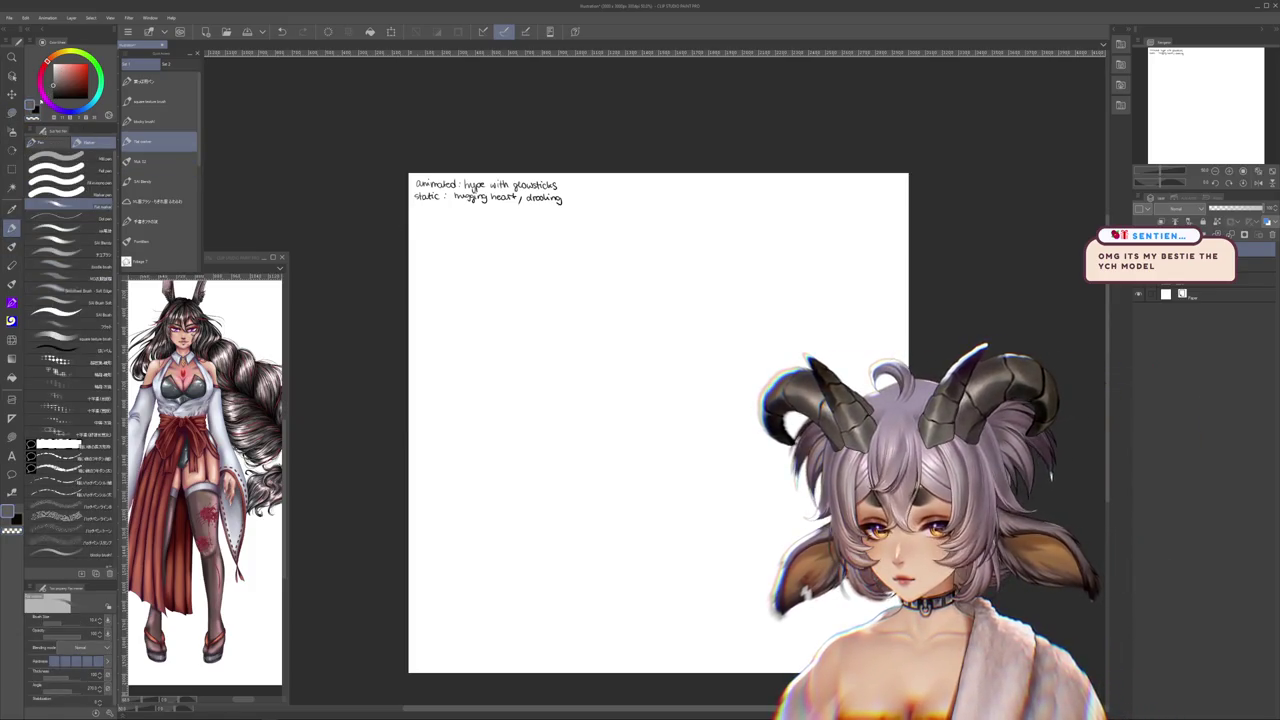
key("m")
left_click_drag(465, 249, 788, 573)
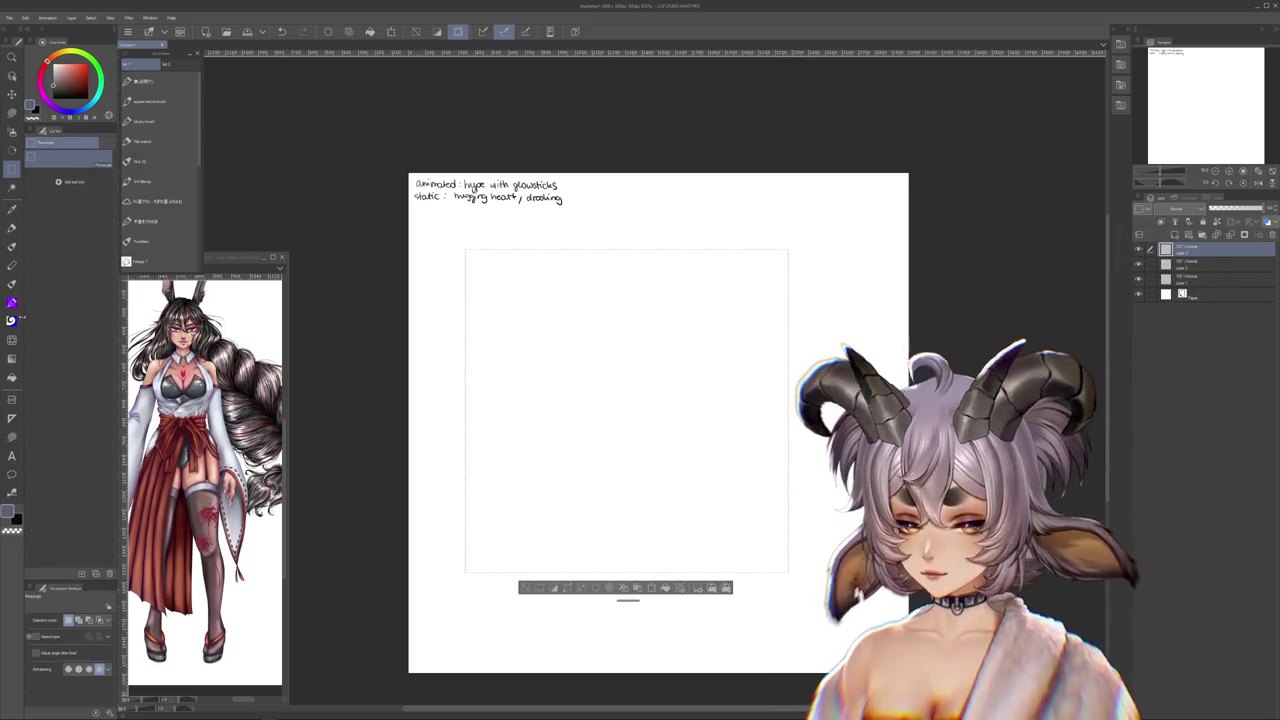
left_click(11, 377)
key("ctrl+d")
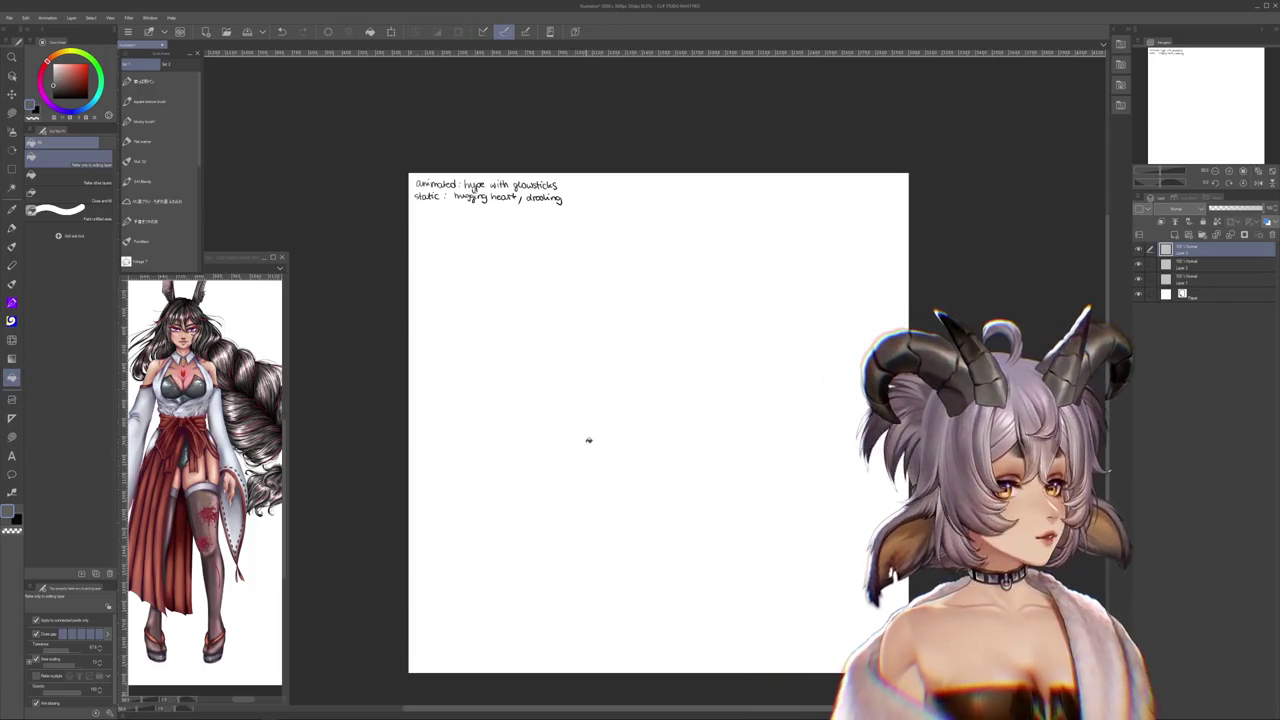
left_click(606, 512)
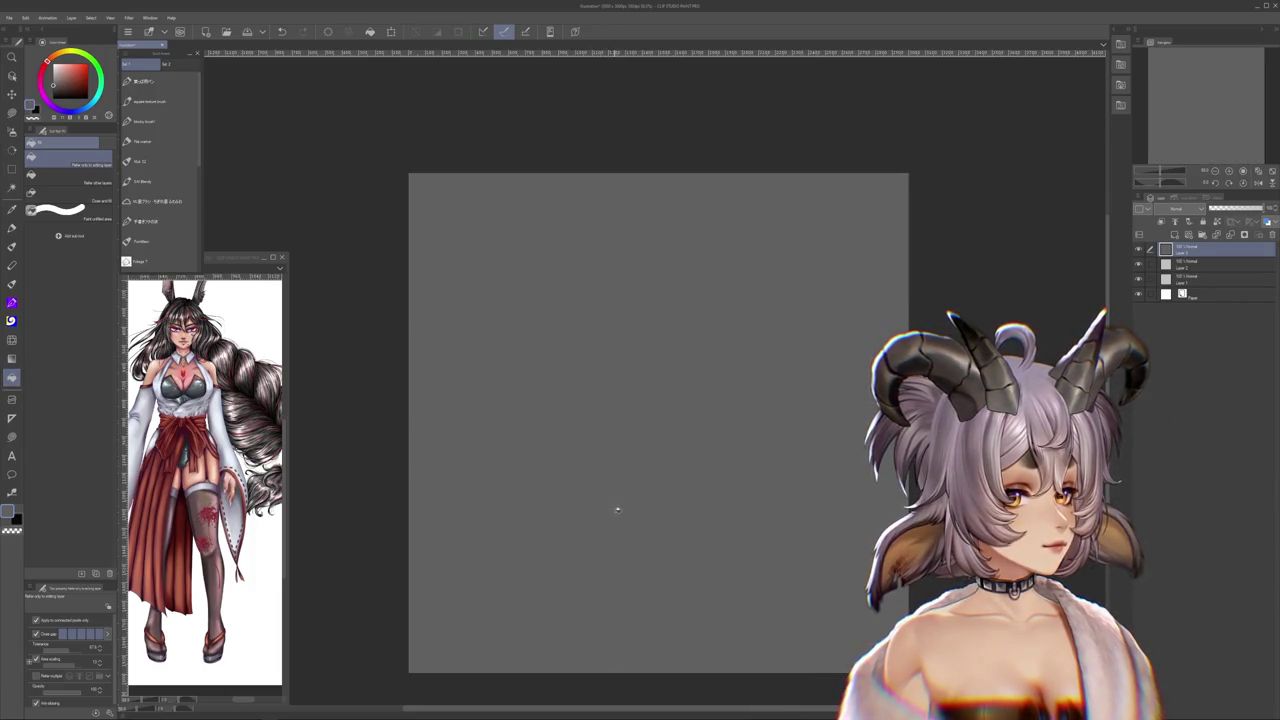
key("ctrl+z")
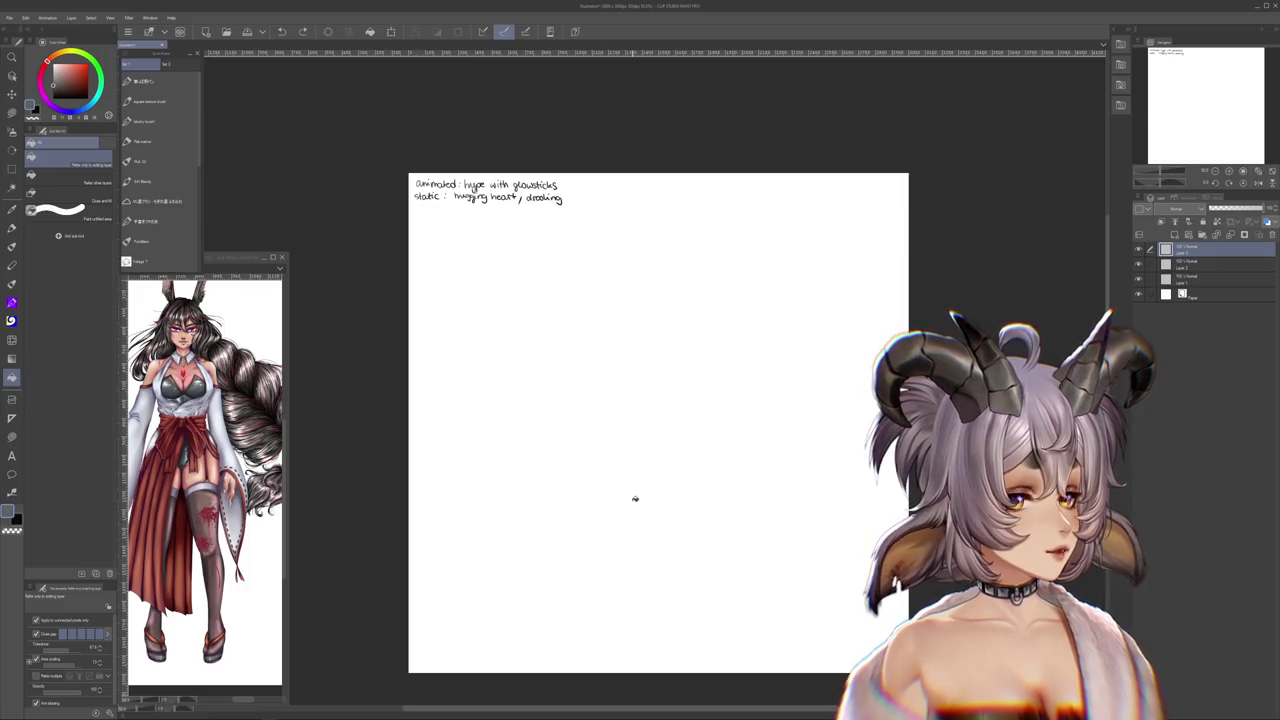
key("ctrl+z")
left_click(722, 450)
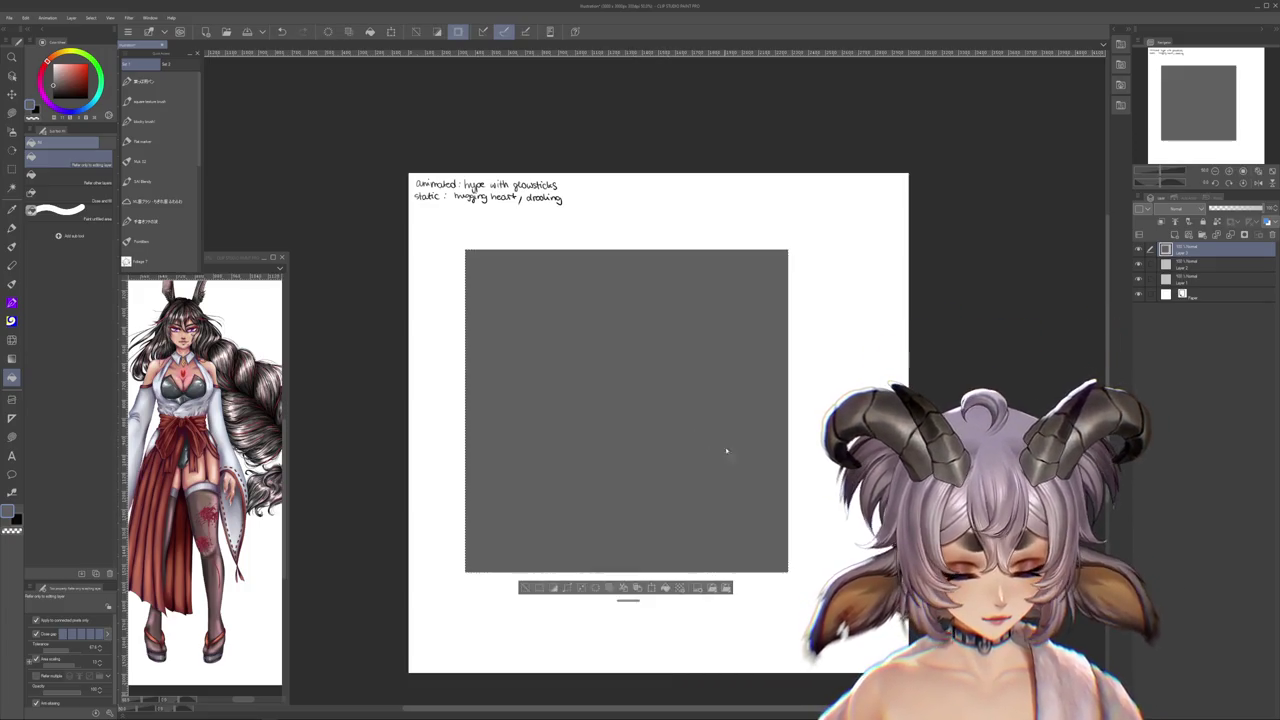
- Enlarge the grey square with Ctrl+T and shift it right and down
key("ctrl+t")
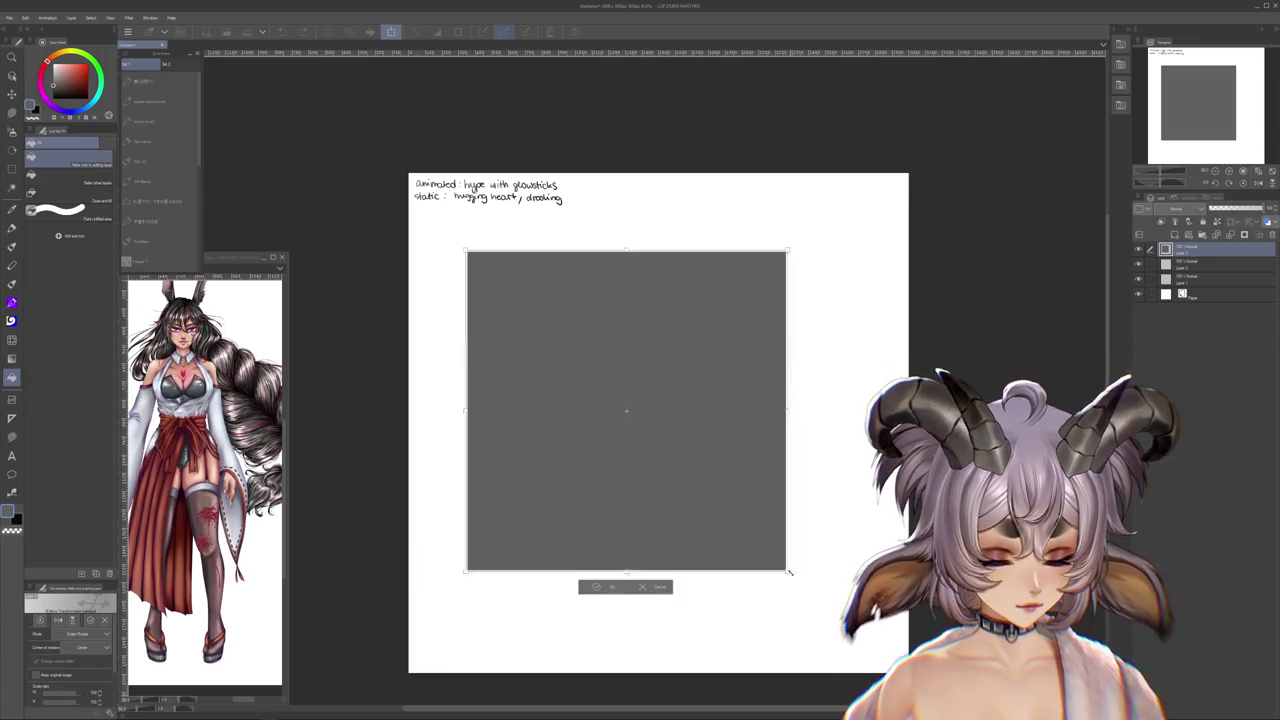
left_click_drag(786, 571, 817, 601)
mouse_move(749, 546)
left_mouse_down()
mouse_move(771, 543)
mouse_move(775, 567)
left_mouse_up()
key("Return")
key("ctrl+t")
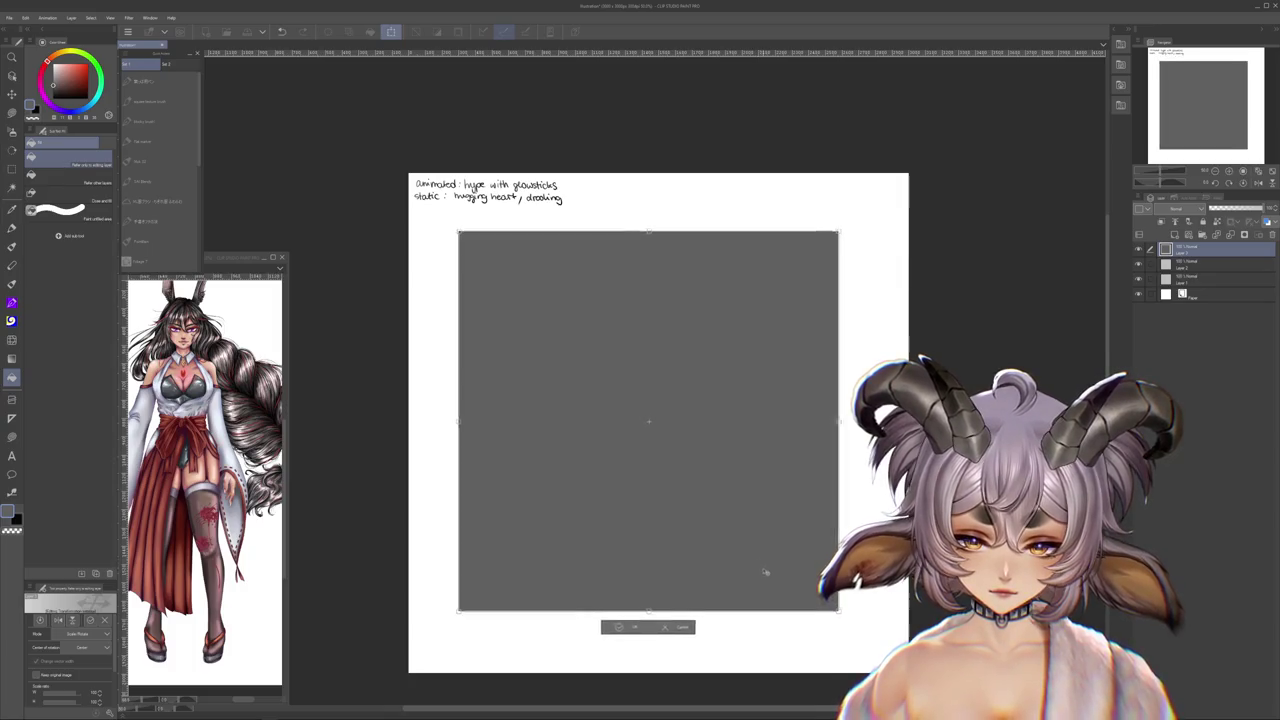
key("Return")
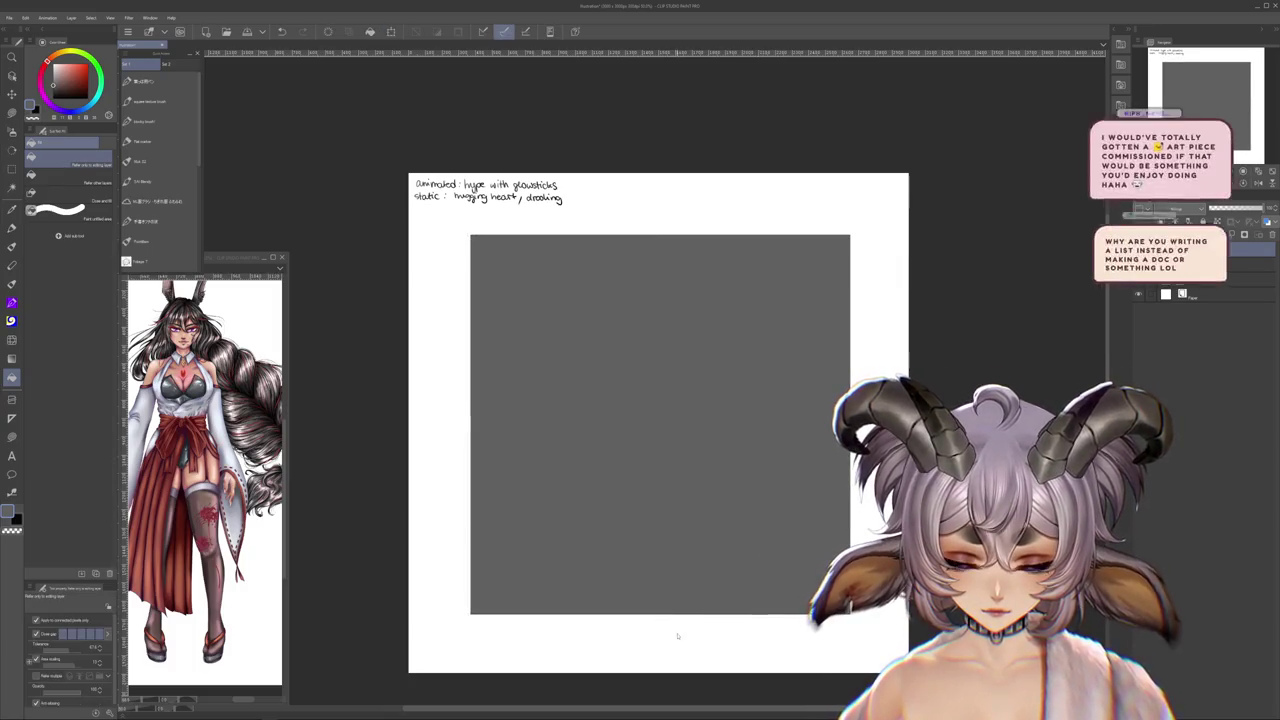
key("p")
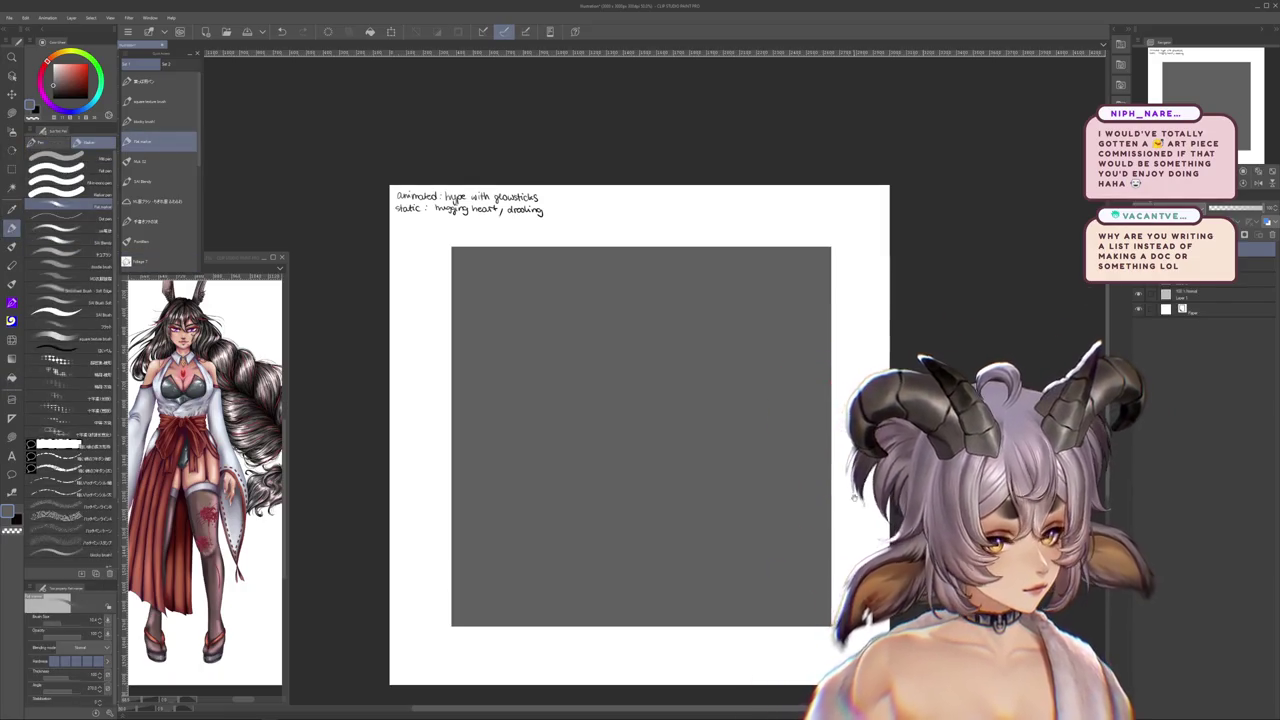
left_click_drag(851, 497, 867, 510)
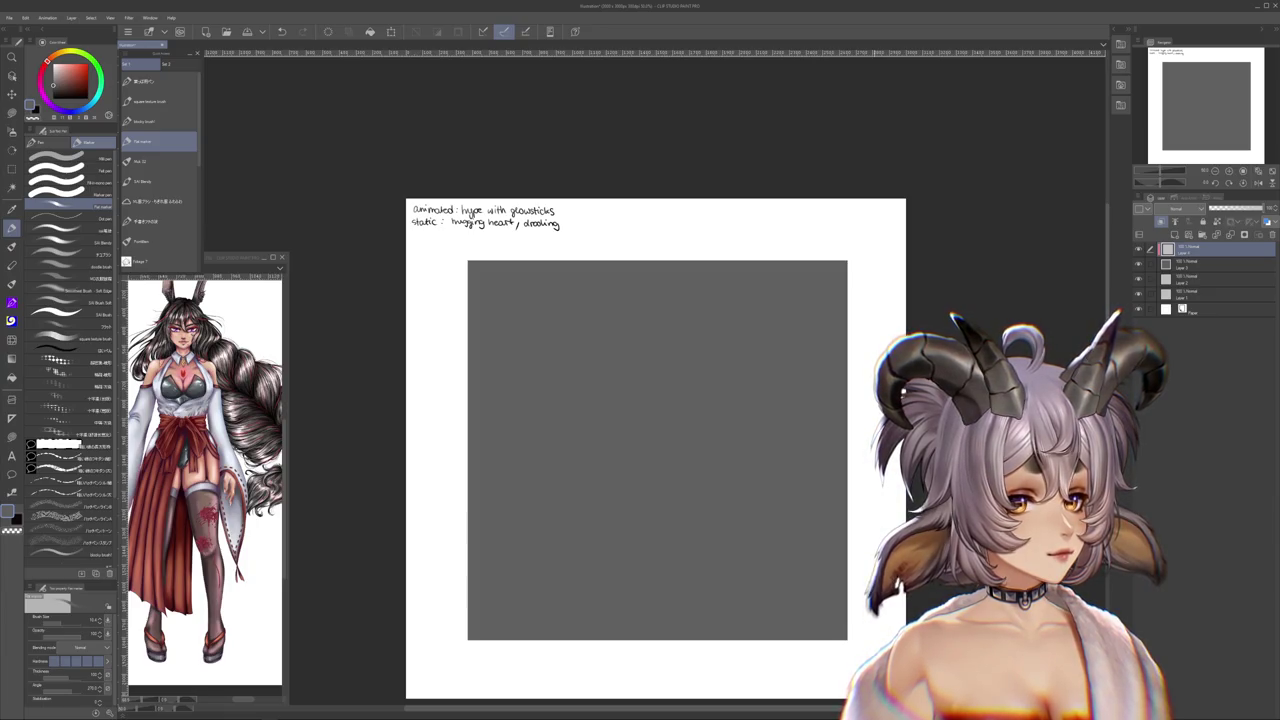
left_click_drag(677, 412, 694, 571)
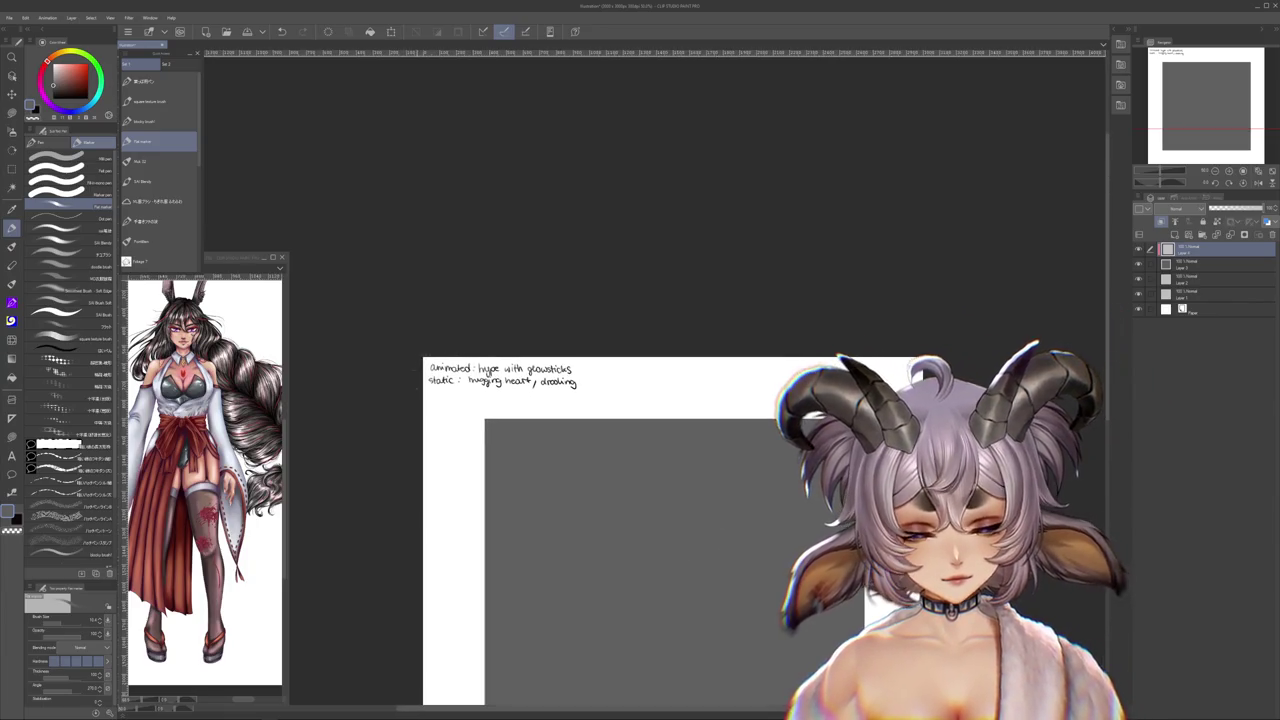
scroll(640, 549, "down", 1)
scroll(660, 480, "down", 1)
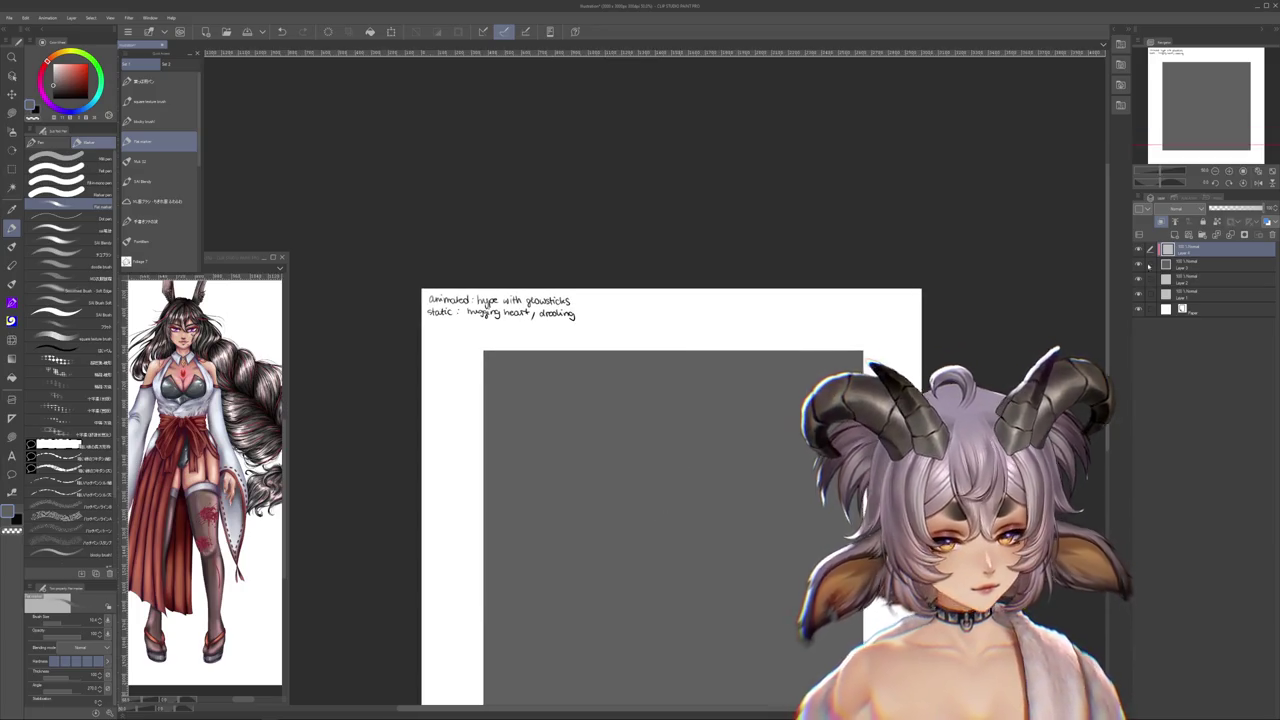
left_click_drag(1088, 343, 1069, 284)
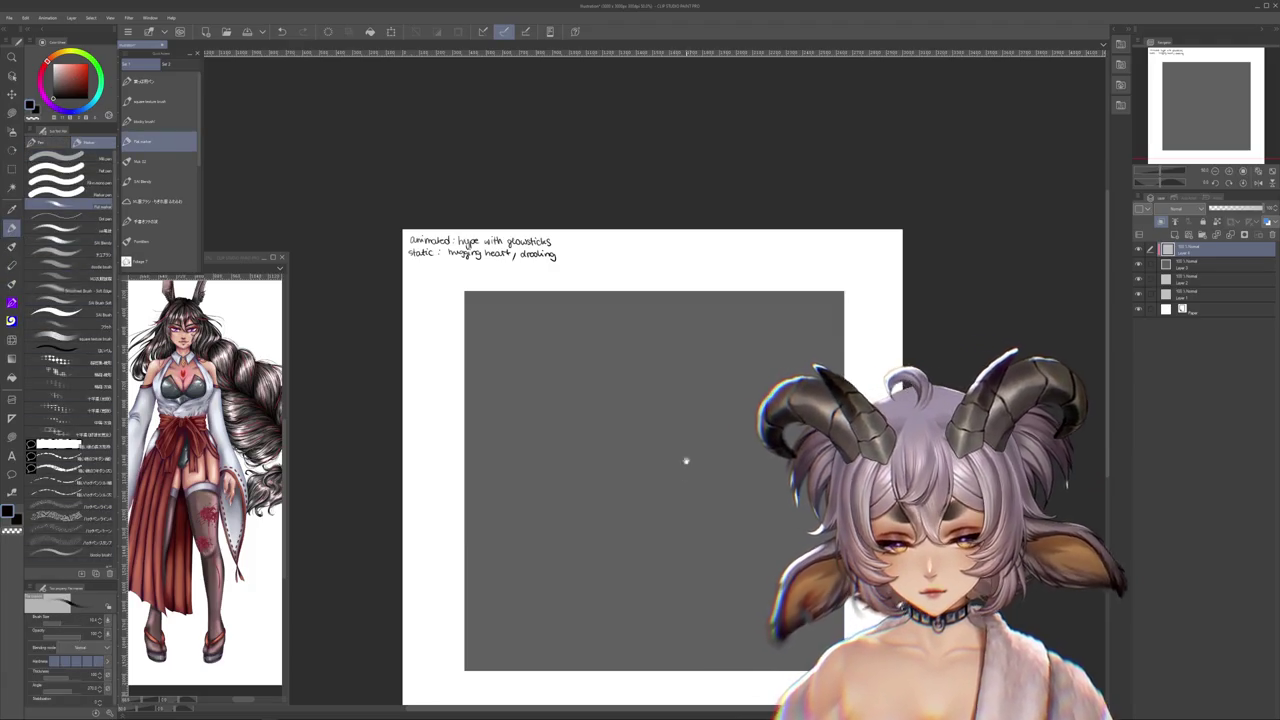
mouse_move(723, 537)
left_mouse_down()
mouse_move(692, 529)
mouse_move(702, 536)
left_mouse_up()
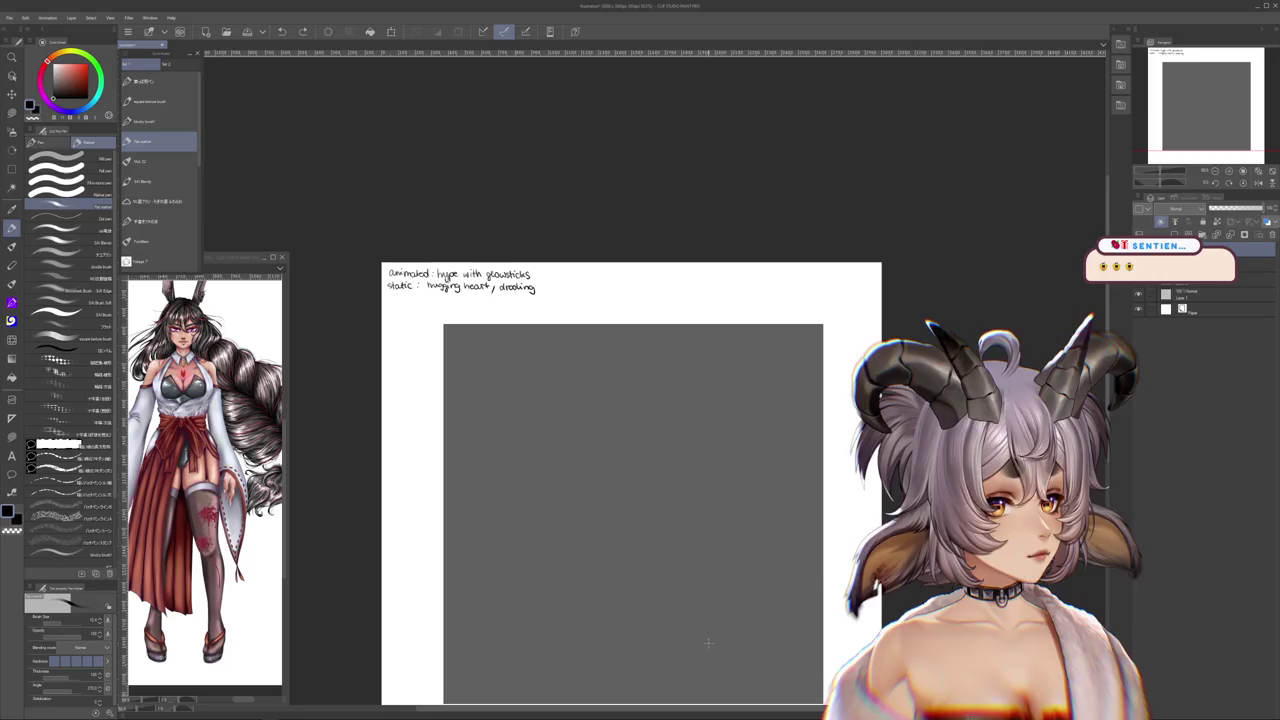
left_click_drag(600, 402, 516, 550)
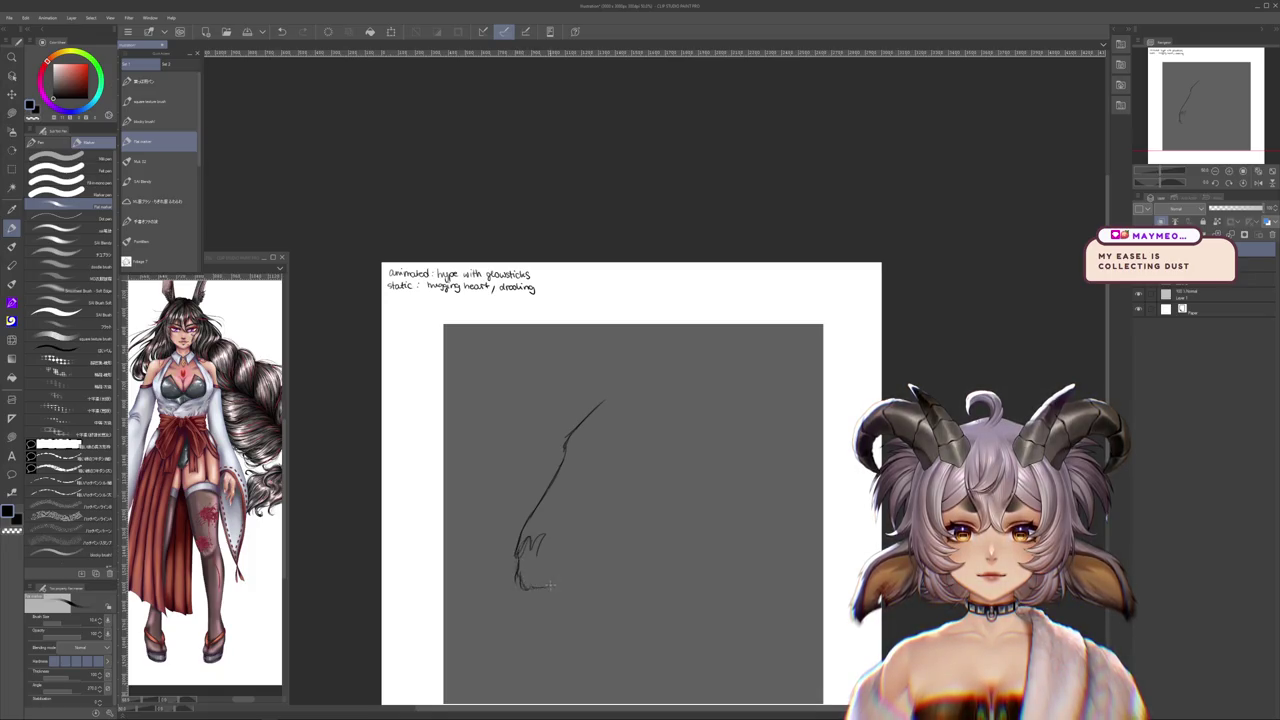
key("ctrl+a")
key("Delete")
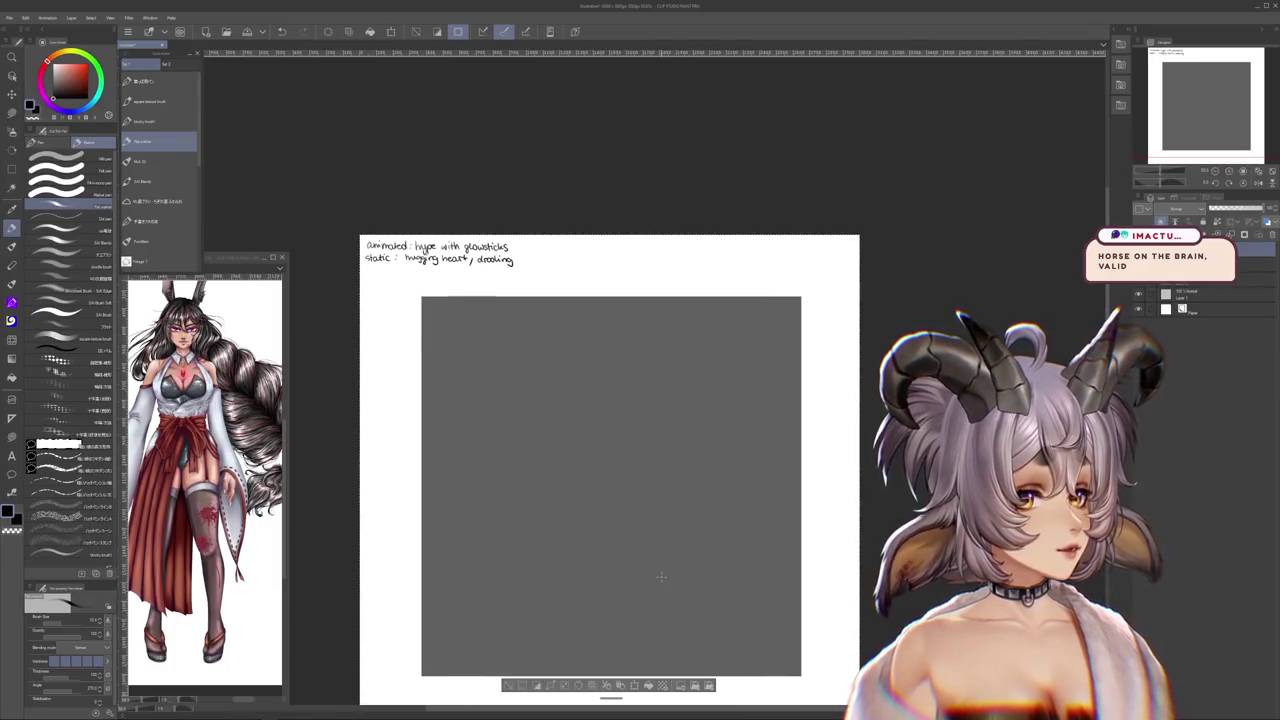
mouse_move(661, 577)
left_mouse_down()
mouse_move(657, 537)
mouse_move(657, 582)
left_mouse_up()
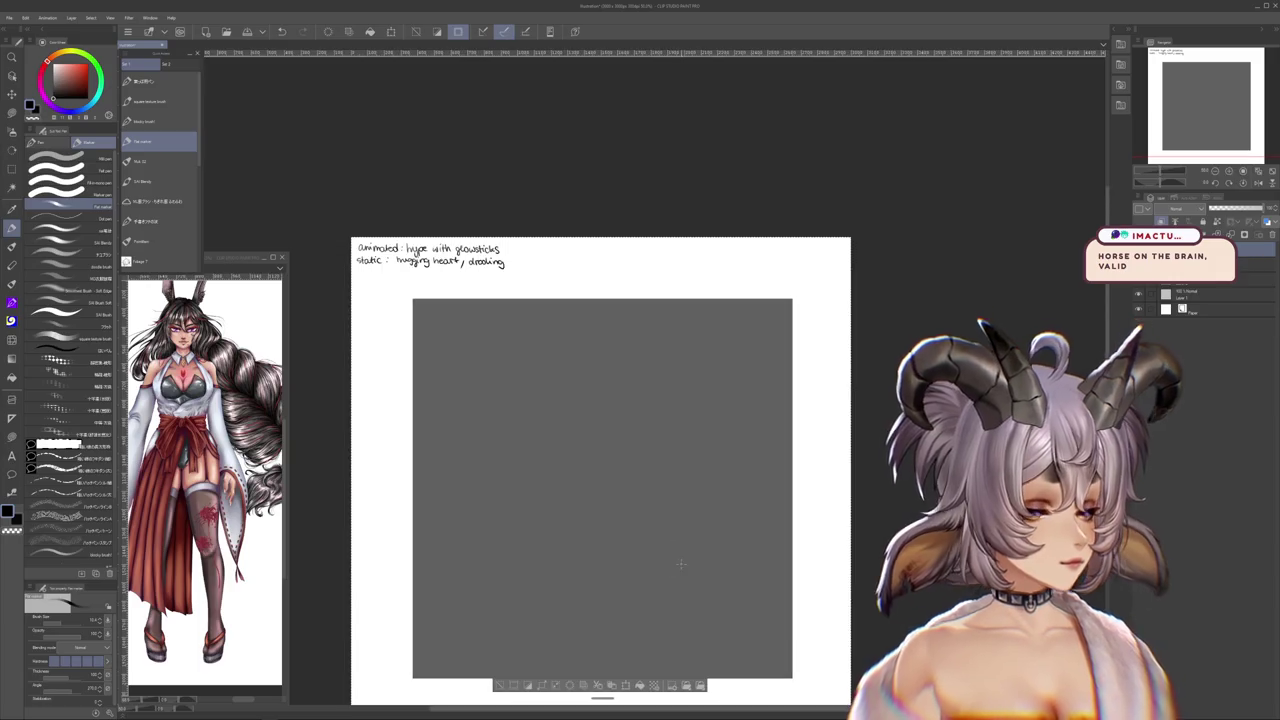
left_click_drag(687, 528, 689, 528)
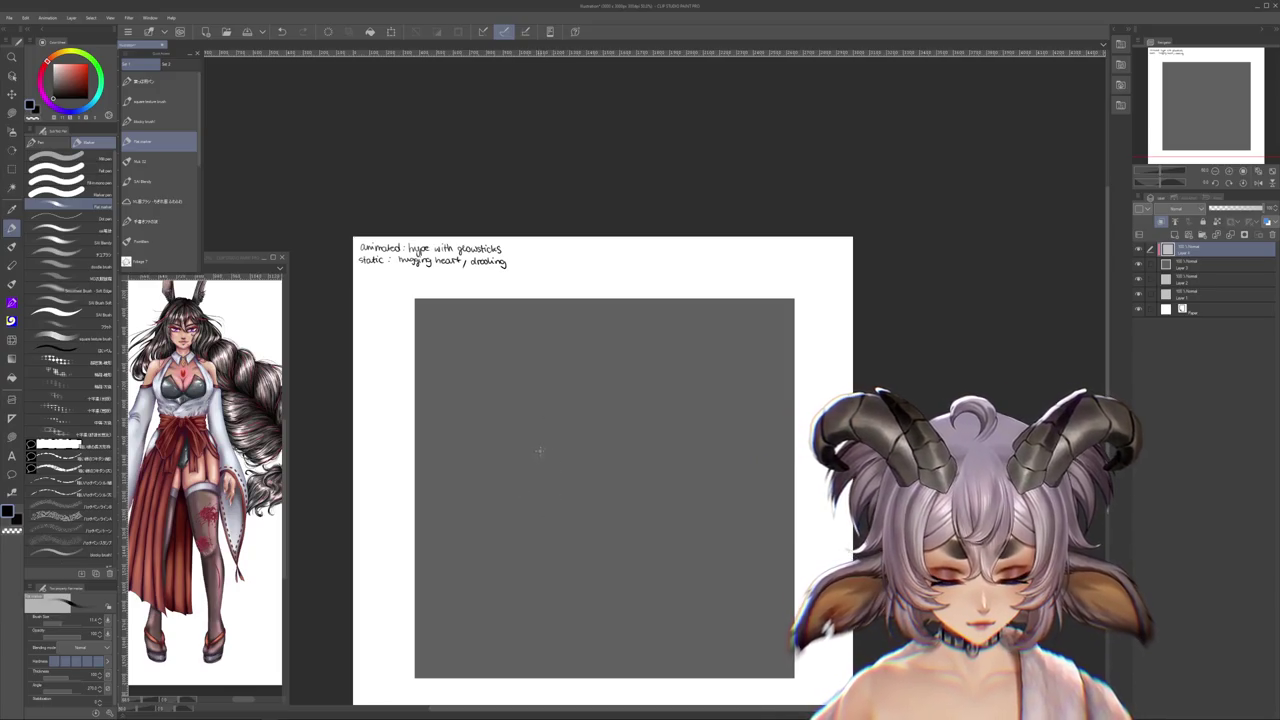
- Sketch the skull circle with two crossing guide lines inside it
mouse_move(470, 442)
left_mouse_down()
mouse_move(445, 528)
mouse_move(442, 516)
left_mouse_up()
key("Delete")
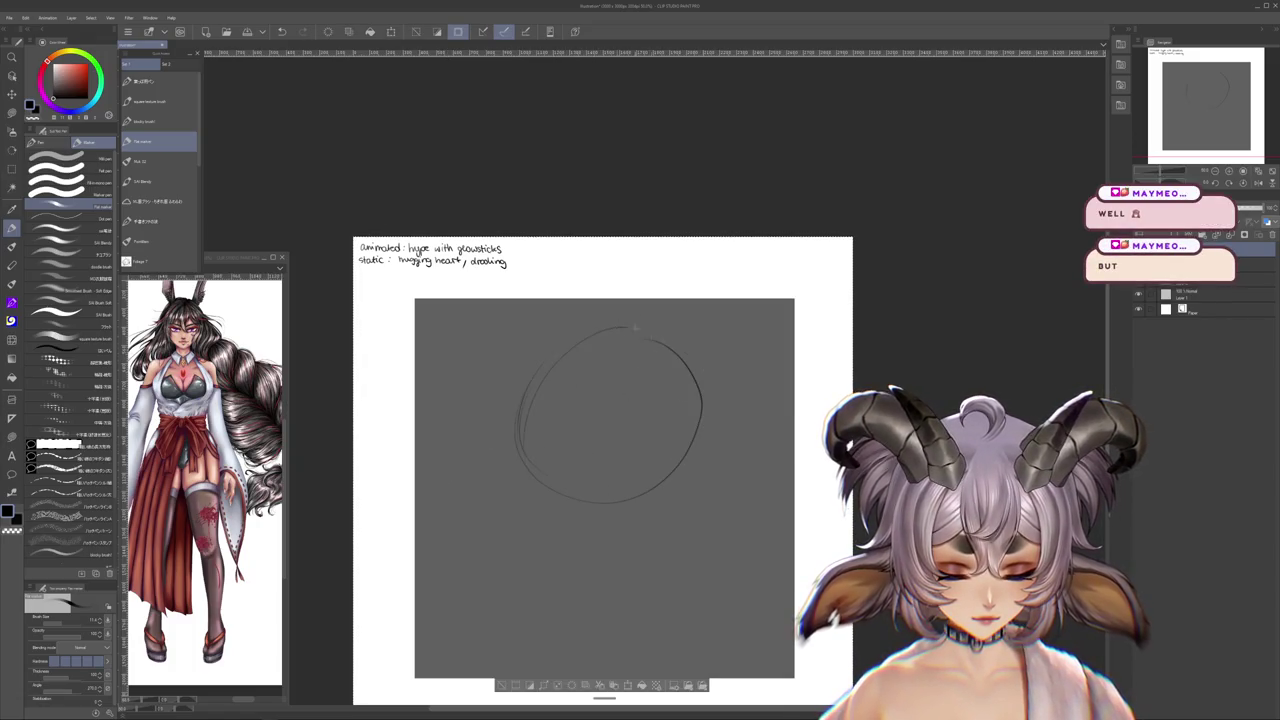
mouse_move(586, 428)
left_mouse_down()
mouse_move(634, 414)
mouse_move(570, 448)
left_mouse_up()
mouse_move(603, 392)
left_mouse_down()
mouse_move(624, 468)
mouse_move(624, 435)
left_mouse_up()
mouse_move(528, 420)
left_mouse_down()
mouse_move(585, 295)
mouse_move(718, 355)
left_mouse_up()
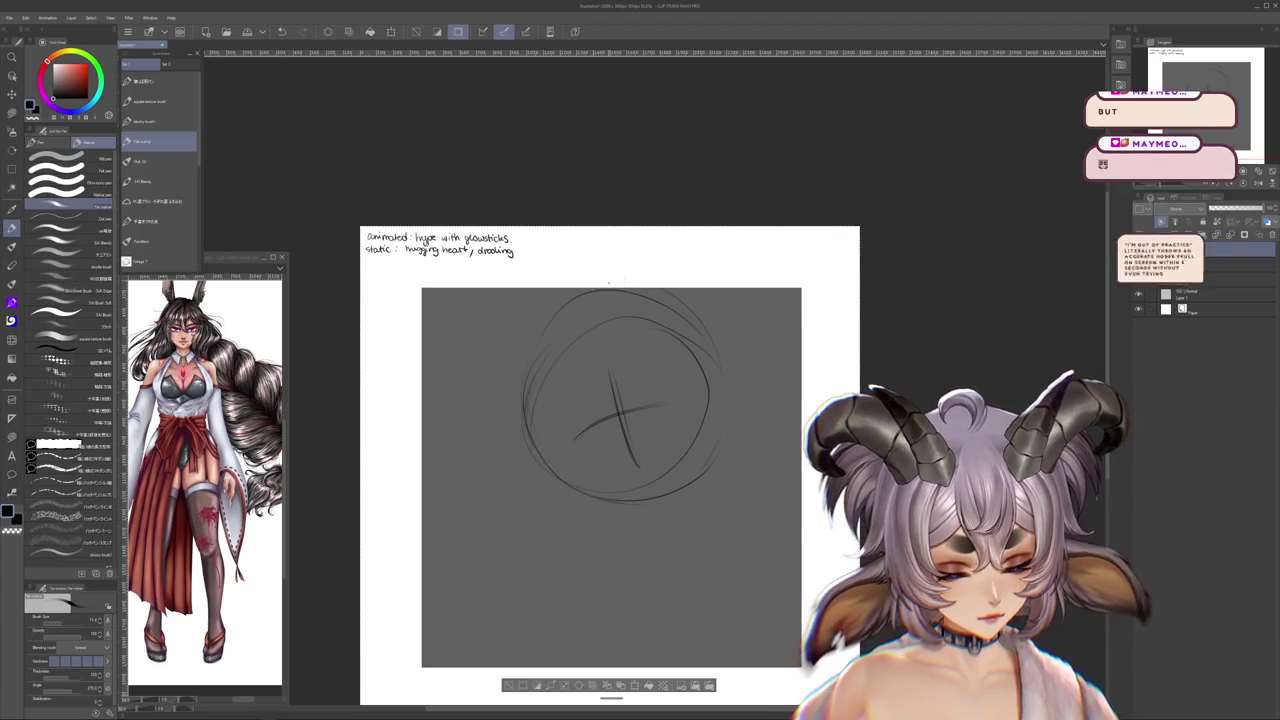
left_click_drag(506, 362, 557, 494)
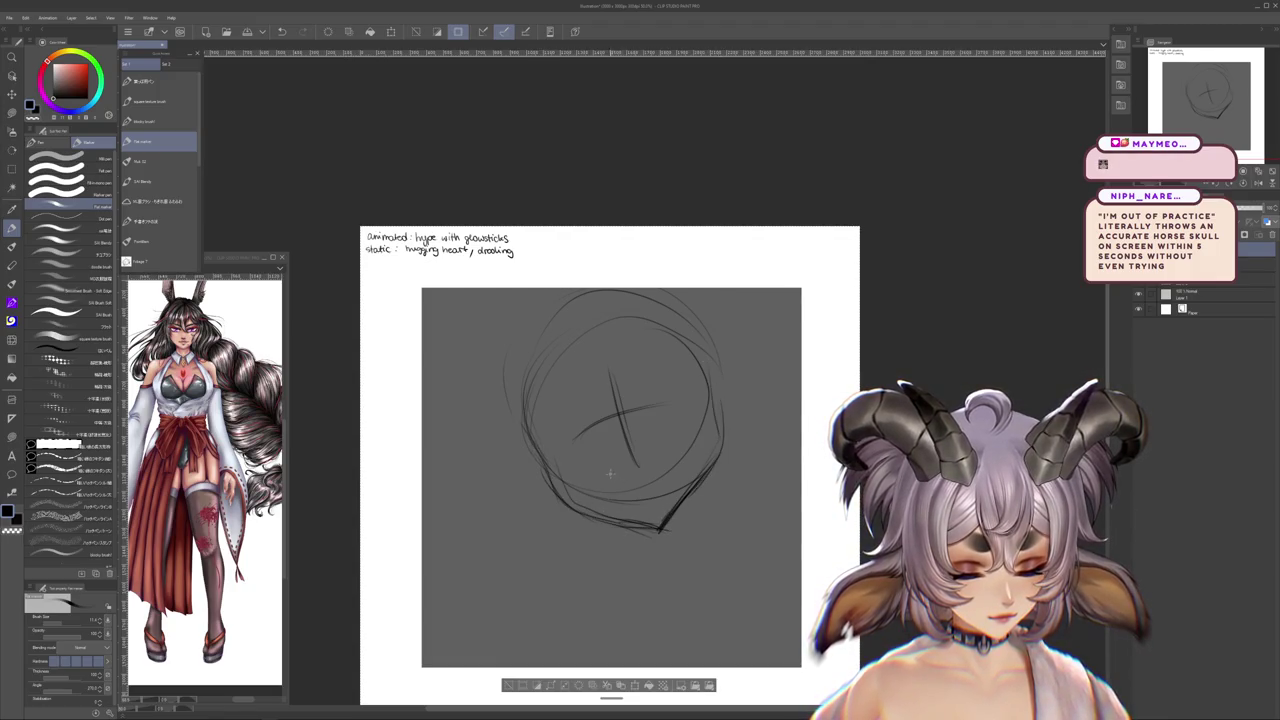
- Try a lower-jaw line, undo it, and pick a different pencil brush
left_click_drag(620, 473, 670, 455)
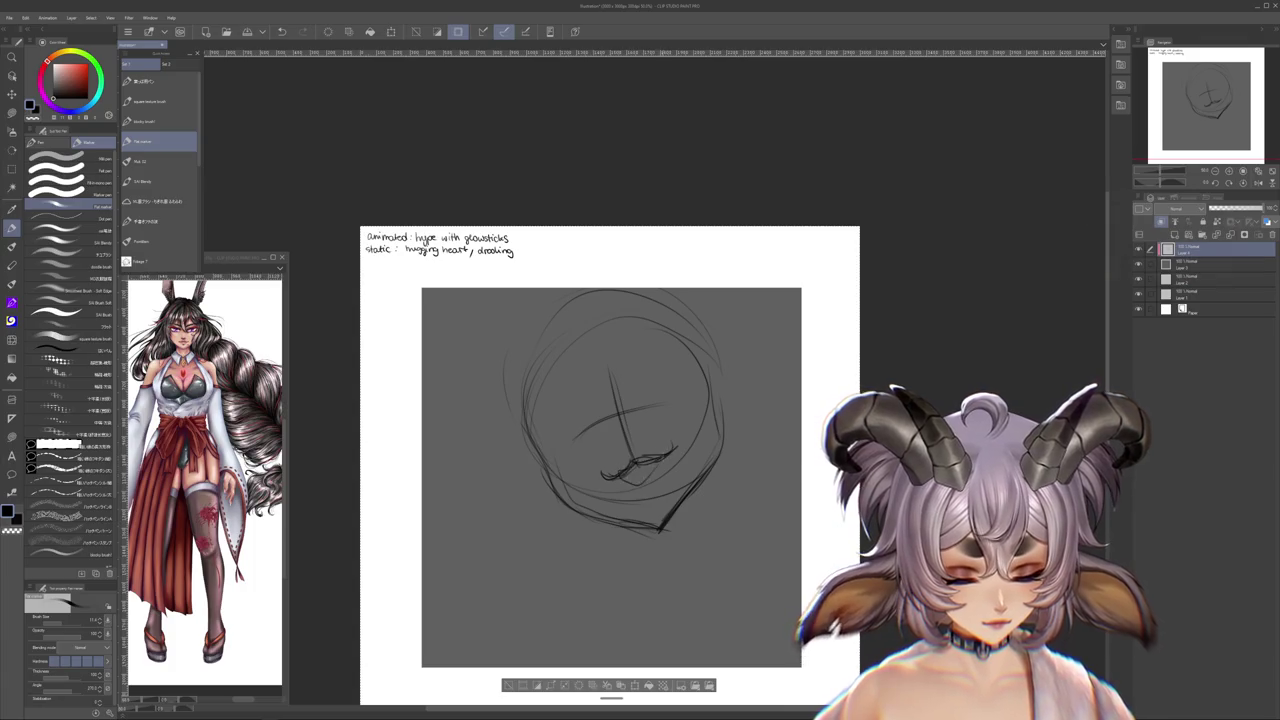
key("ctrl+z")
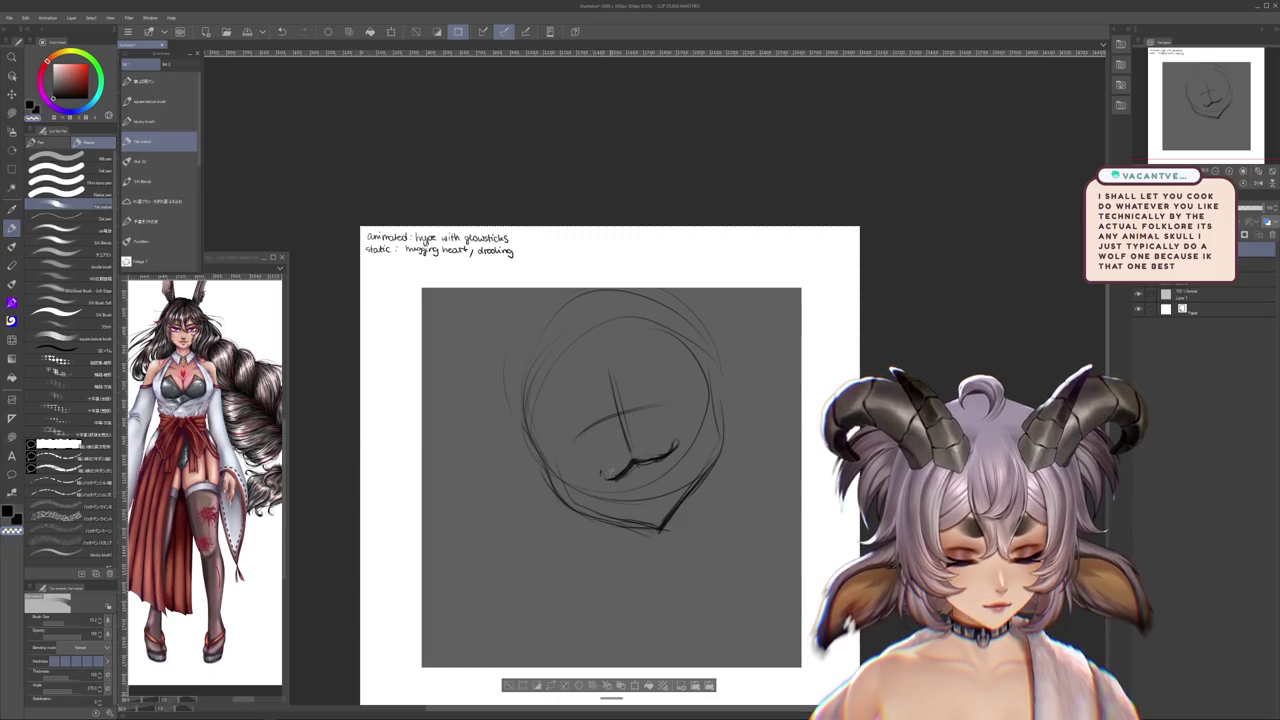
mouse_move(605, 472)
left_mouse_down()
mouse_move(621, 538)
mouse_move(618, 517)
left_mouse_up()
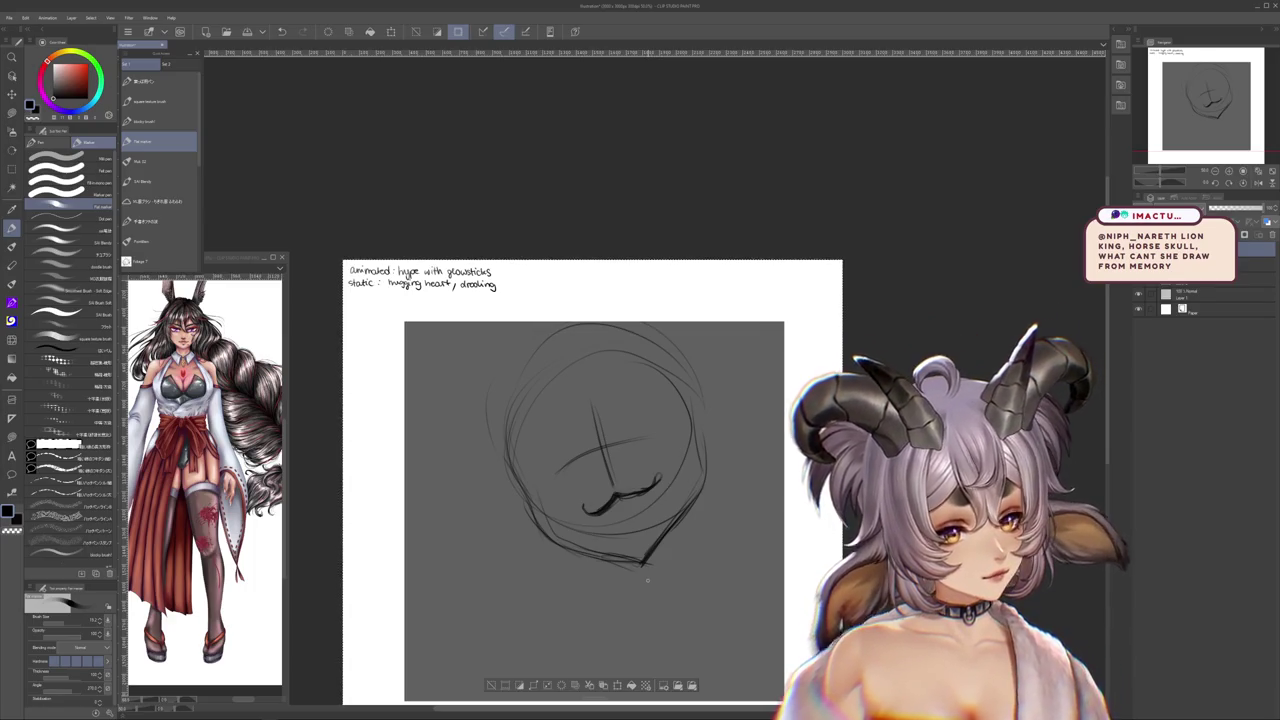
left_click(60, 552)
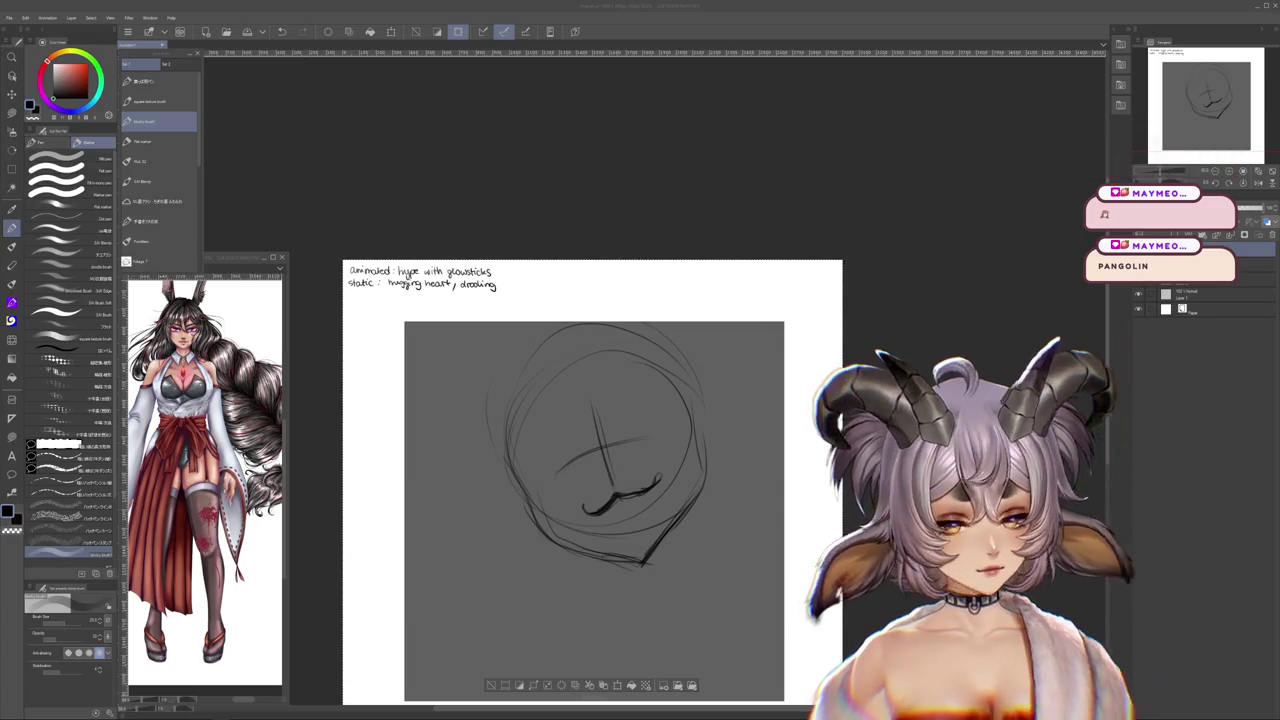
- Hide the skull, sketch a pangolin on a new layer, and show Google pangolin images
key("Delete")
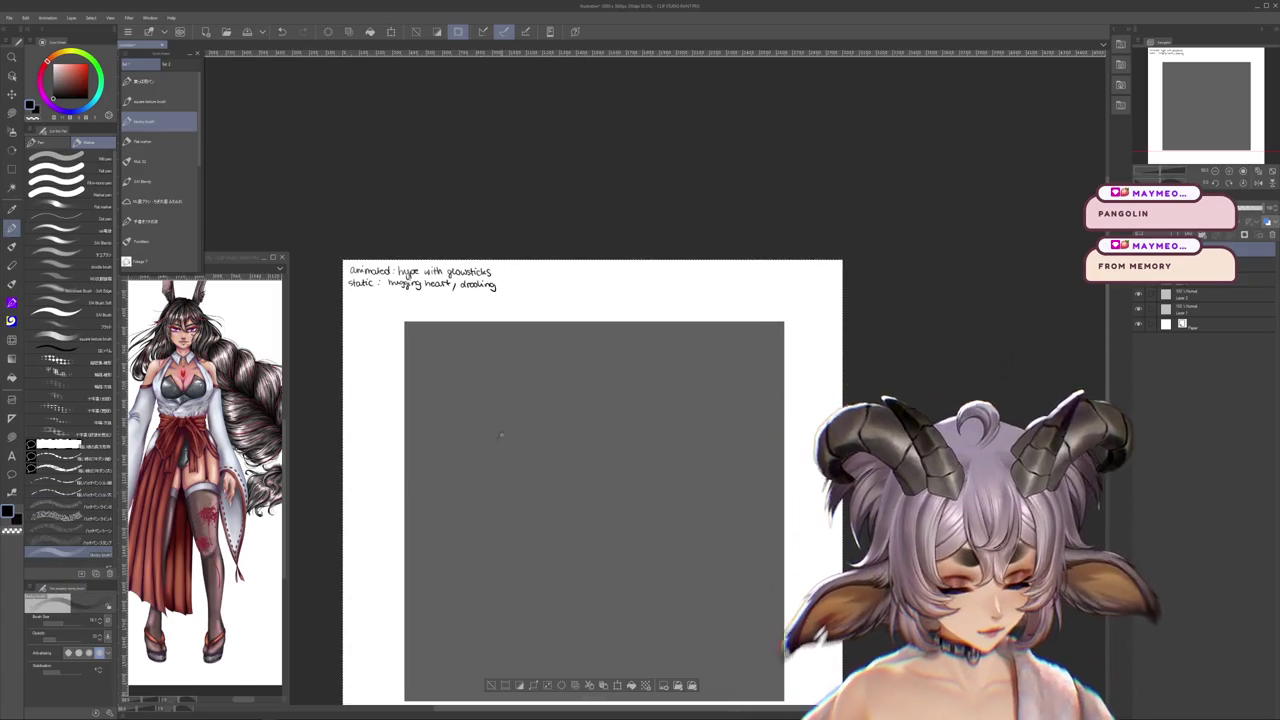
left_click_drag(479, 486, 490, 494)
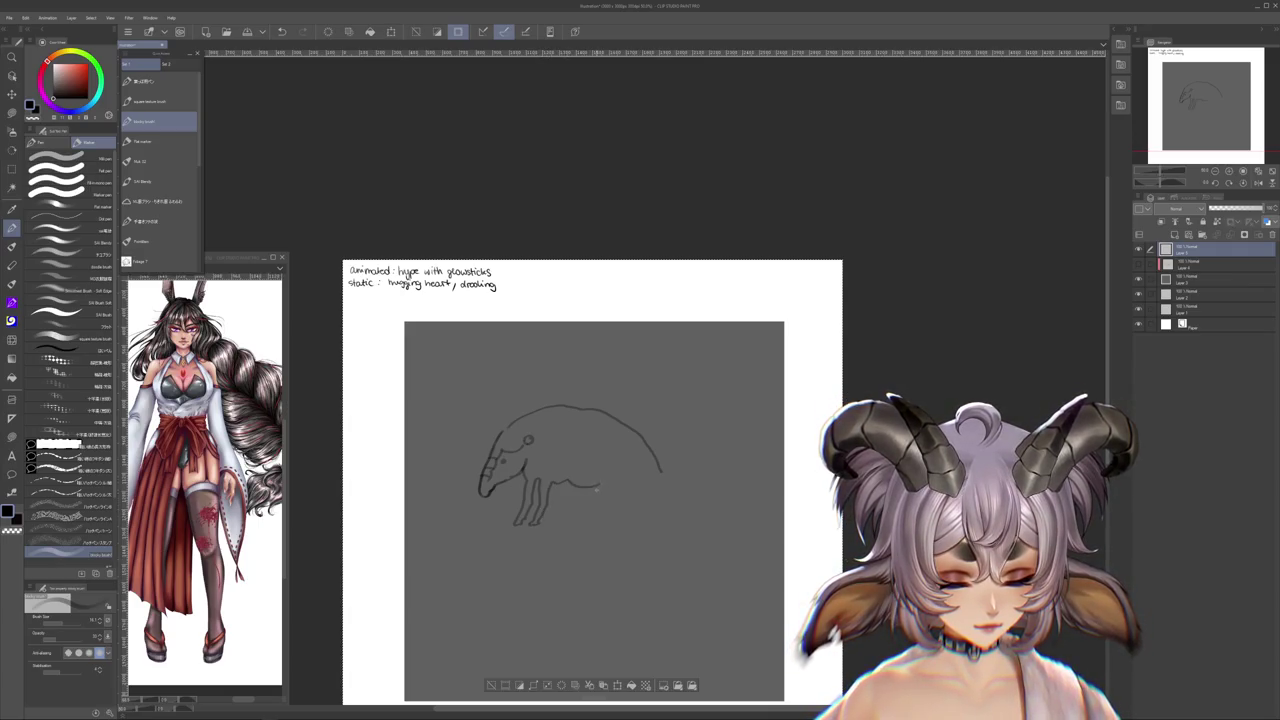
key("j")
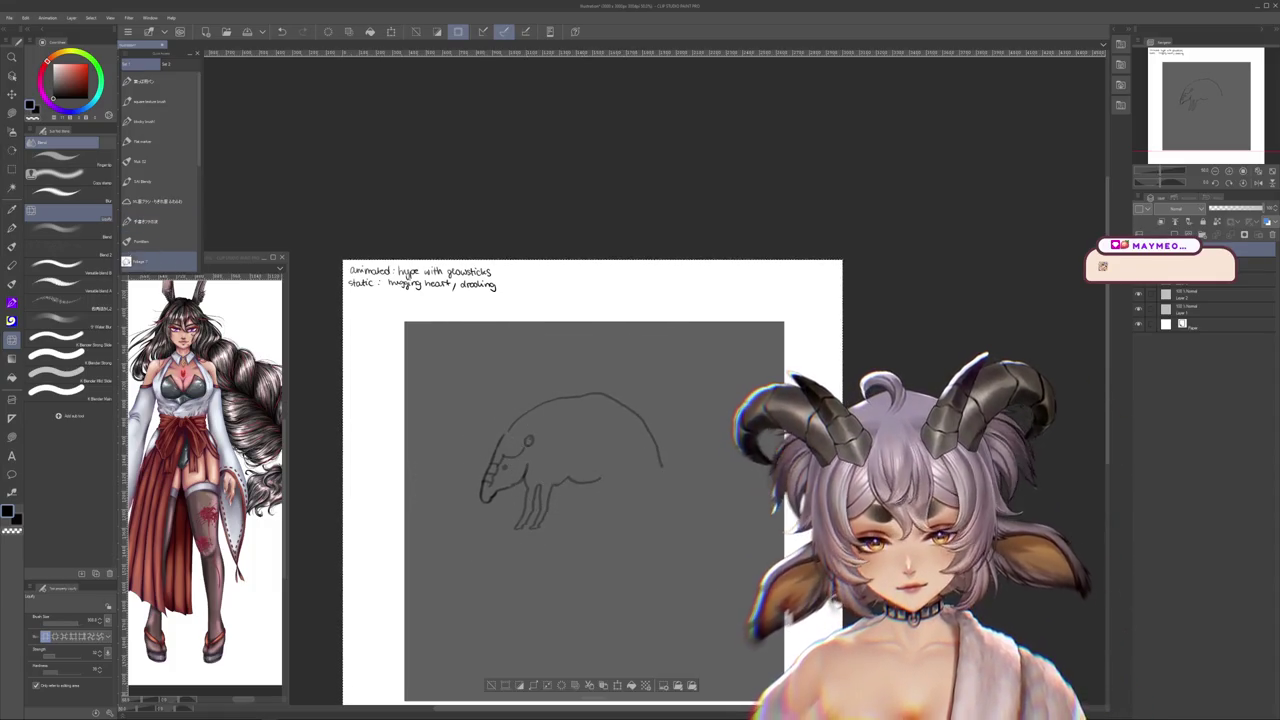
left_click(12, 283)
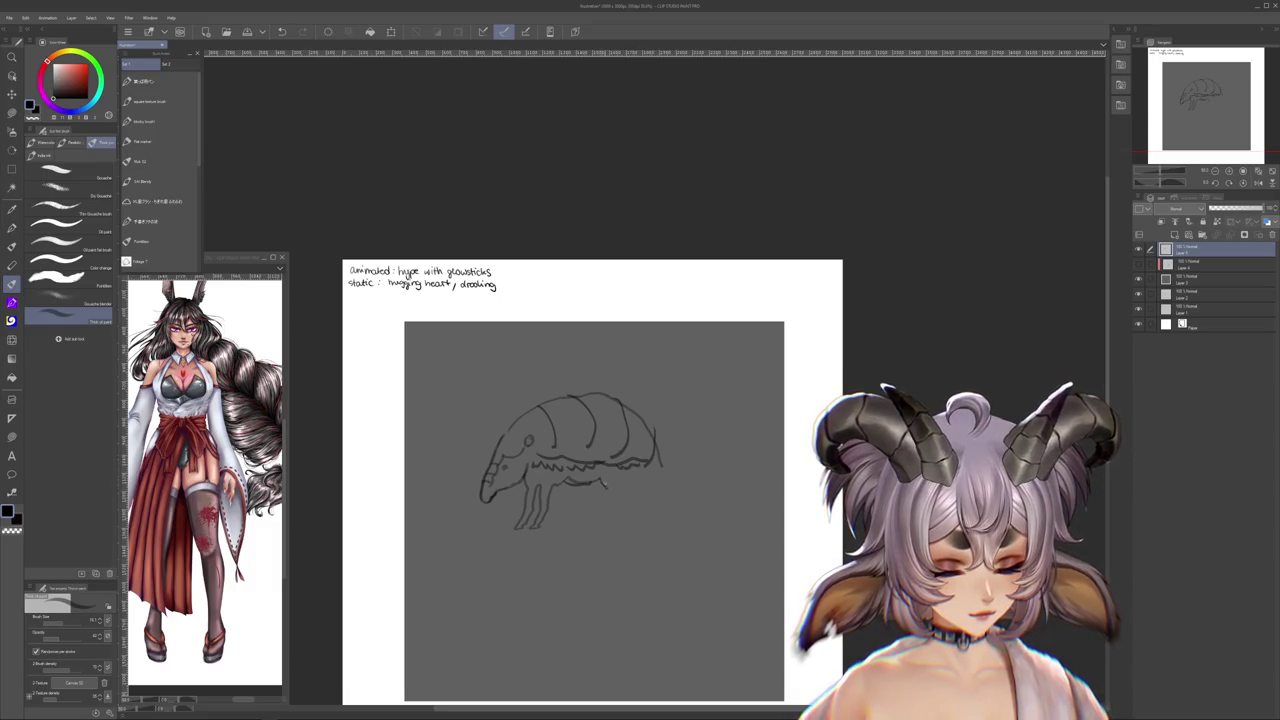
left_click_drag(614, 512, 606, 530)
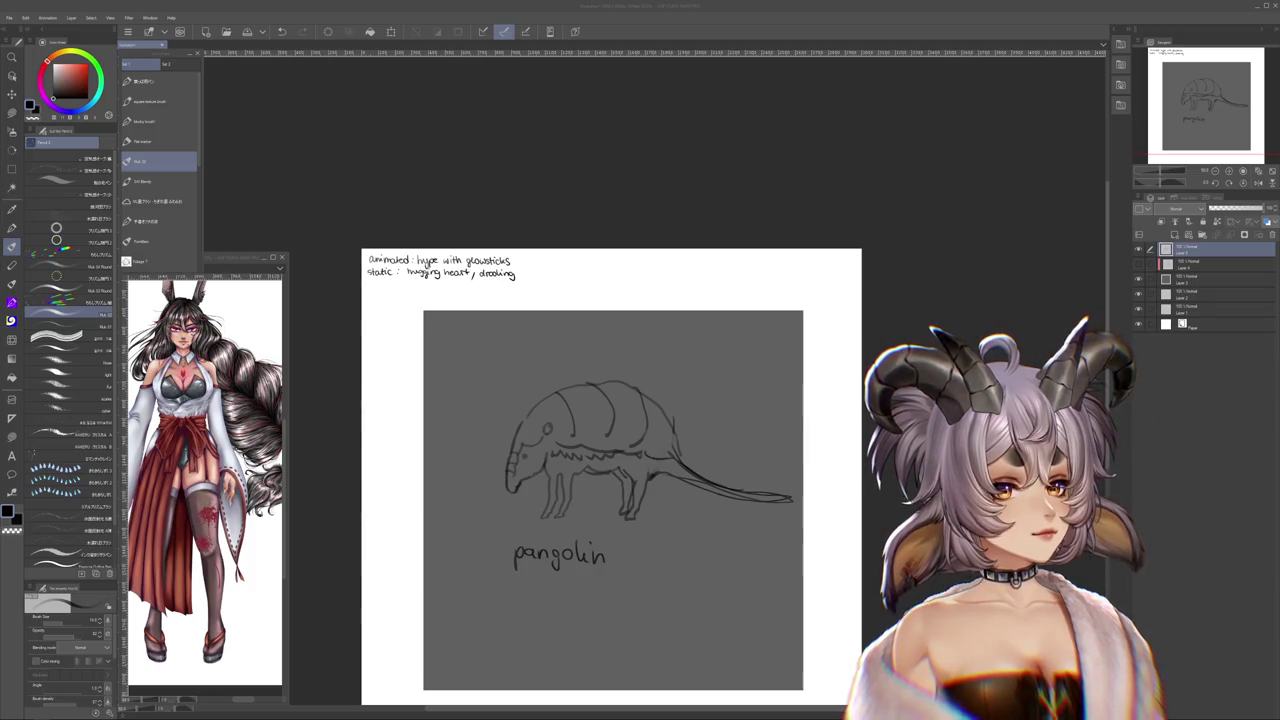
mouse_move(690, 0)
left_mouse_down()
mouse_move(417, 152)
mouse_move(392, 190)
left_mouse_up()
left_click(288, 261)
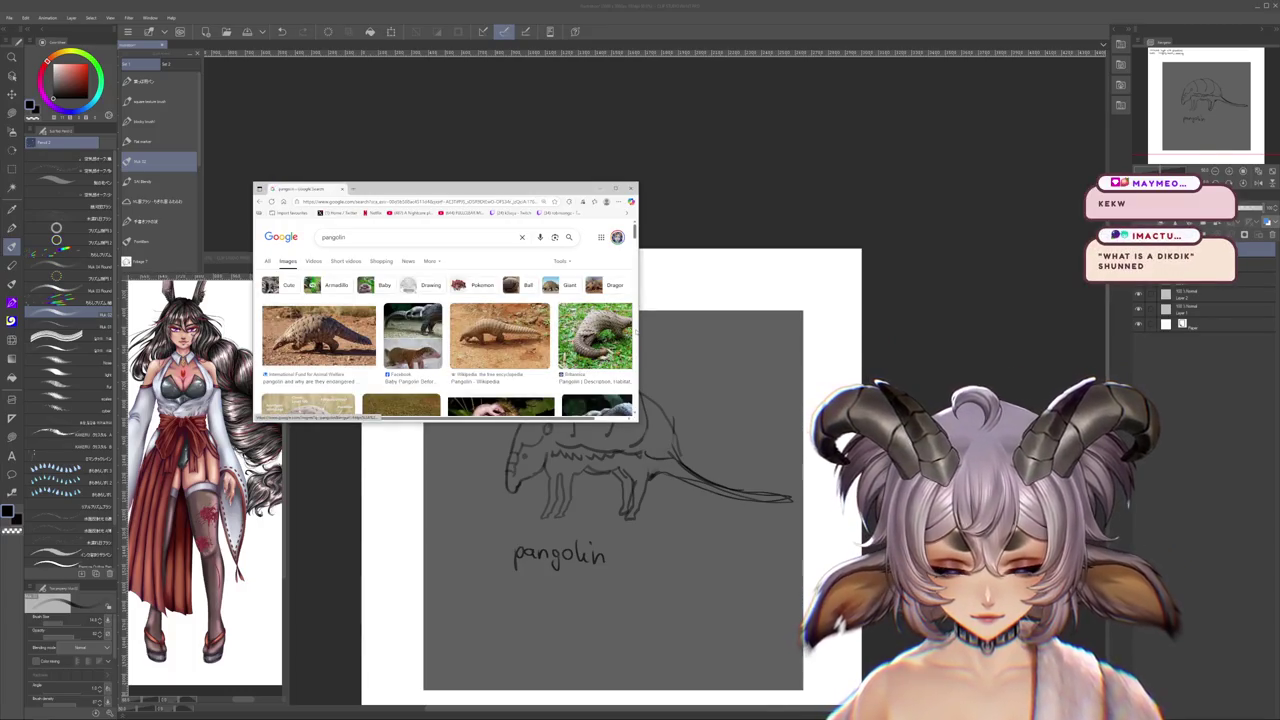
- Enlarge the browser window and change the image search to armadillo
left_click_drag(640, 331, 731, 318)
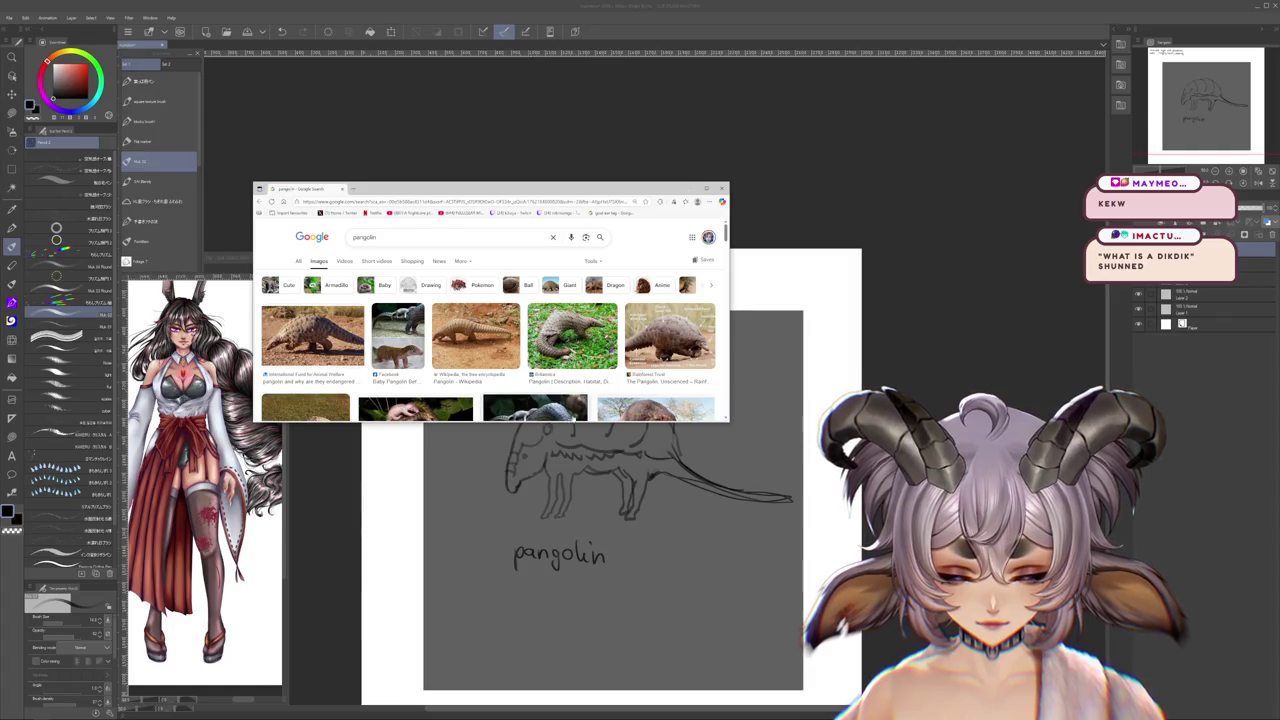
left_click_drag(549, 422, 535, 490)
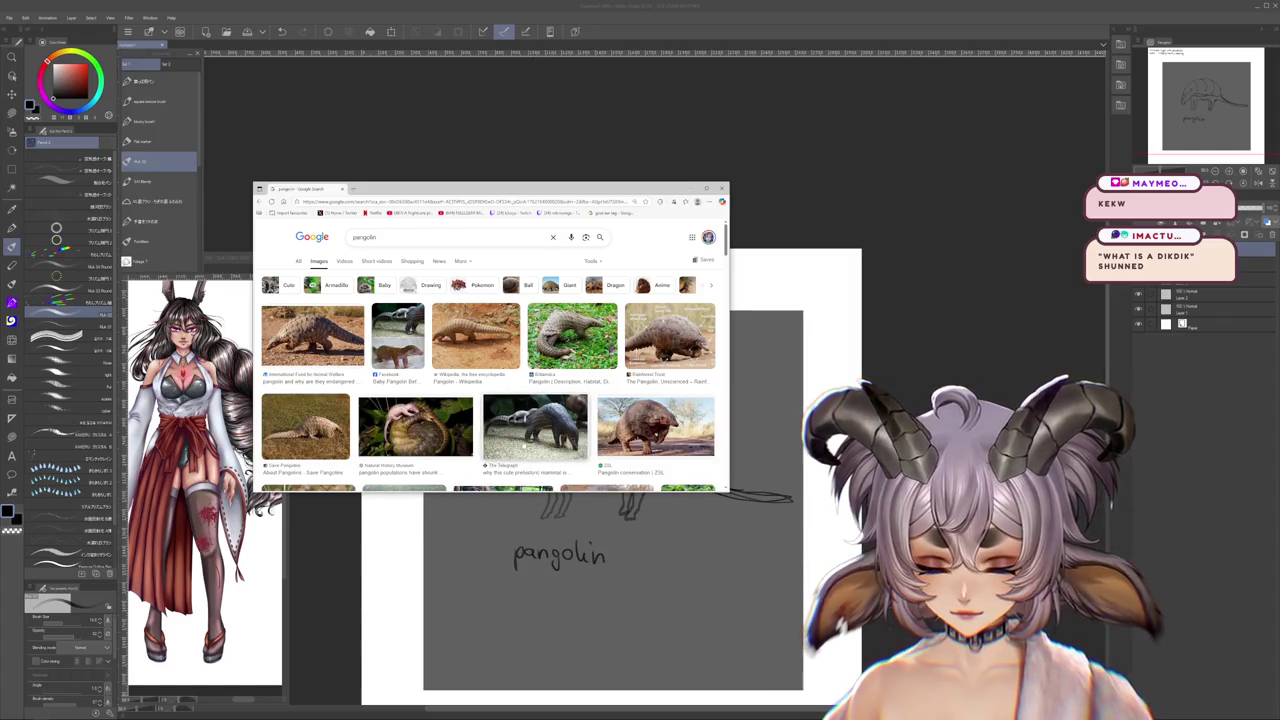
left_click(305, 427)
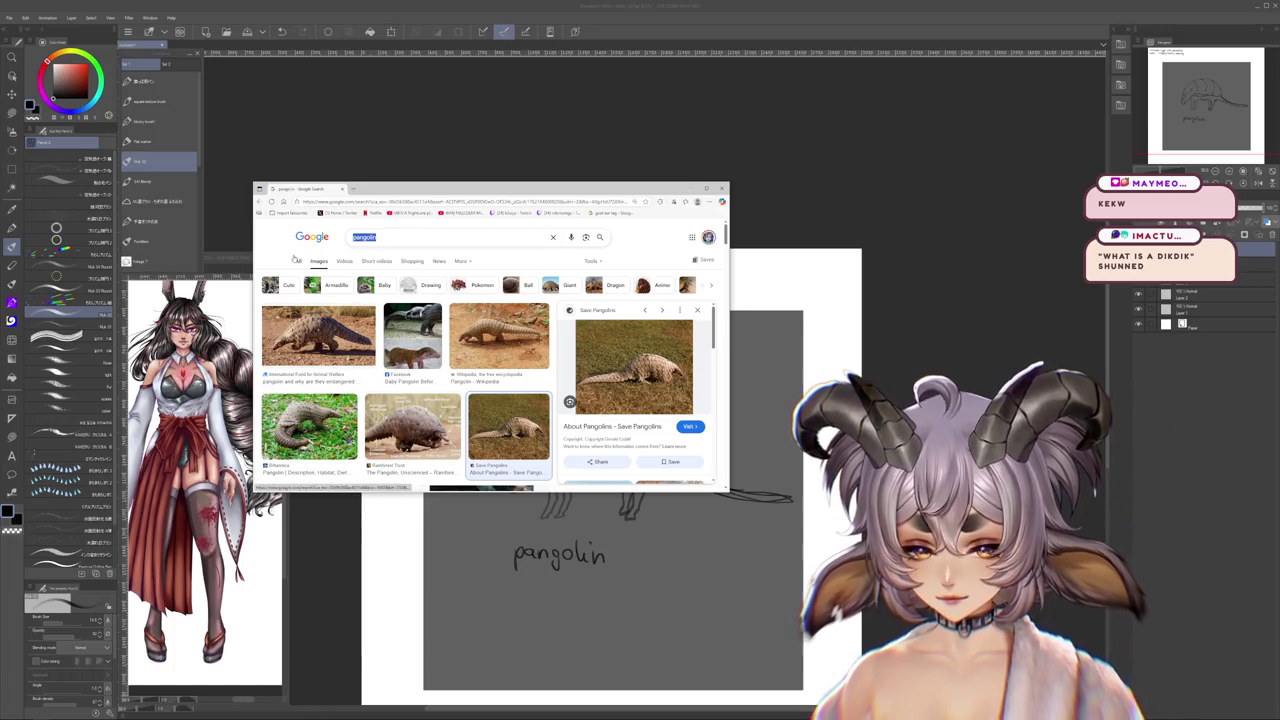
double_click(365, 237)
type("armADILLO")
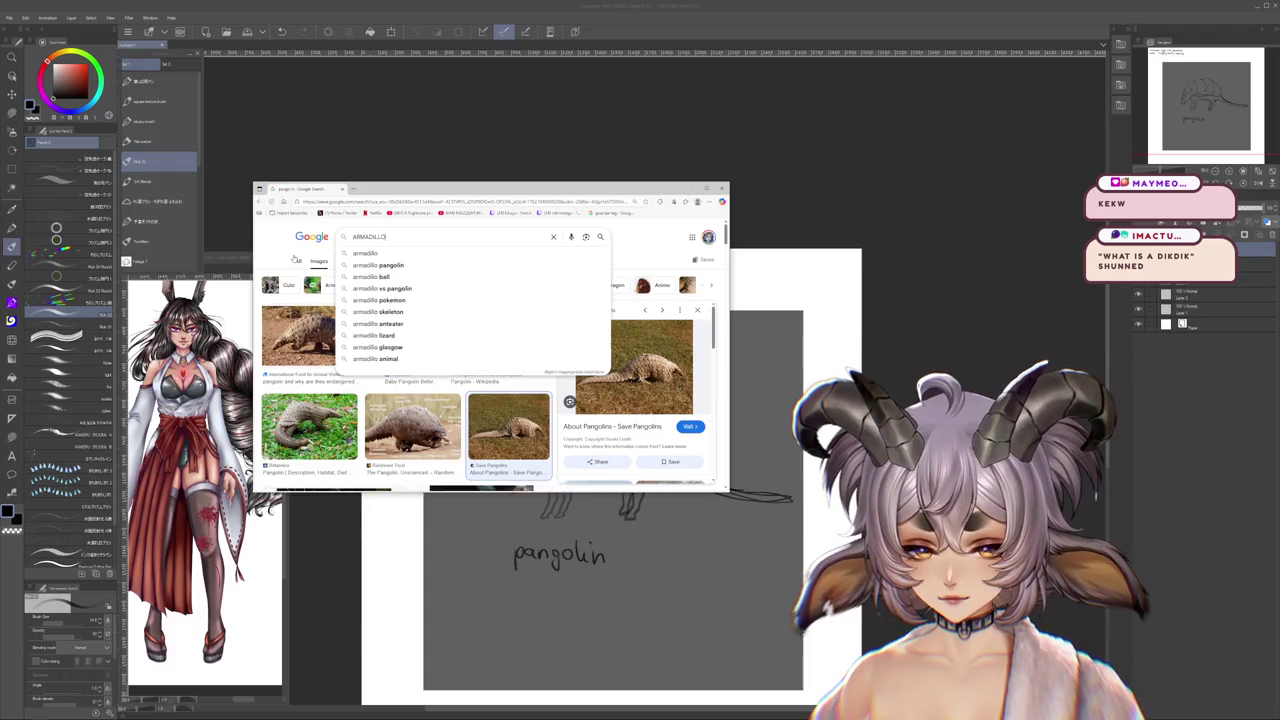
key("Return")
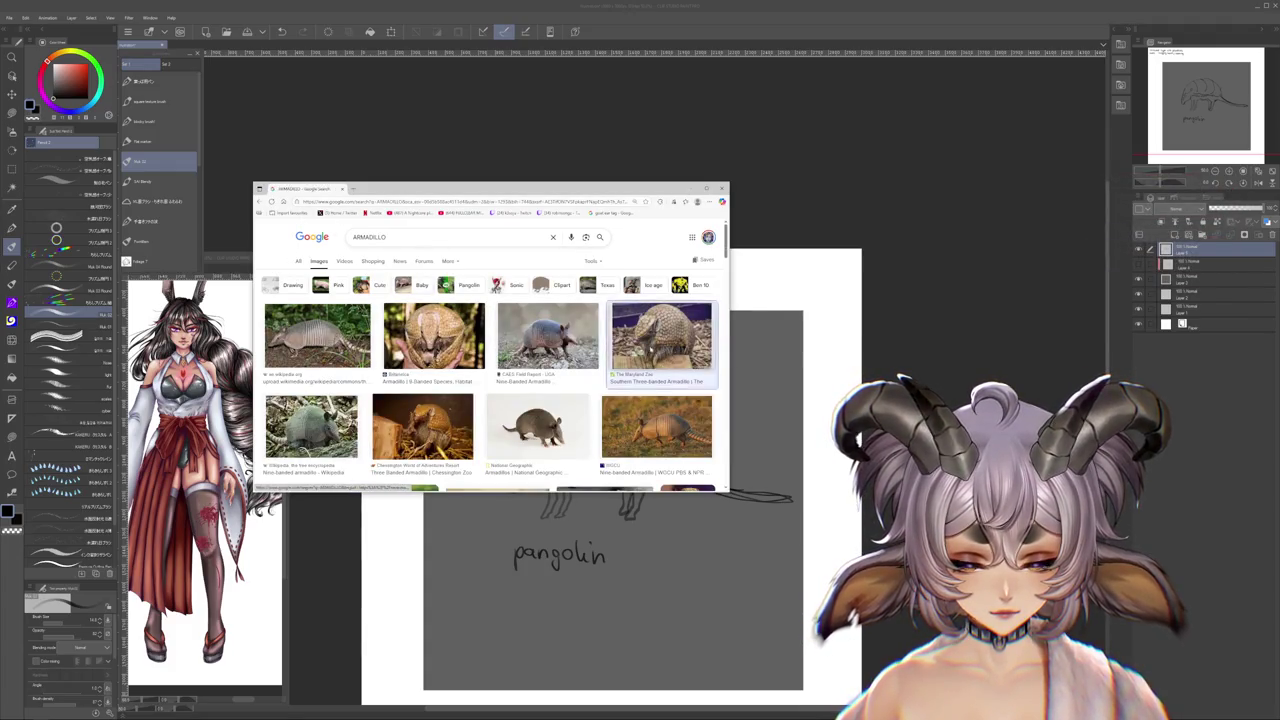
- Preview several armadillo photos against the sketch, ending on the Wikipedia image
left_click(660, 335)
scroll(651, 349, "down", 3)
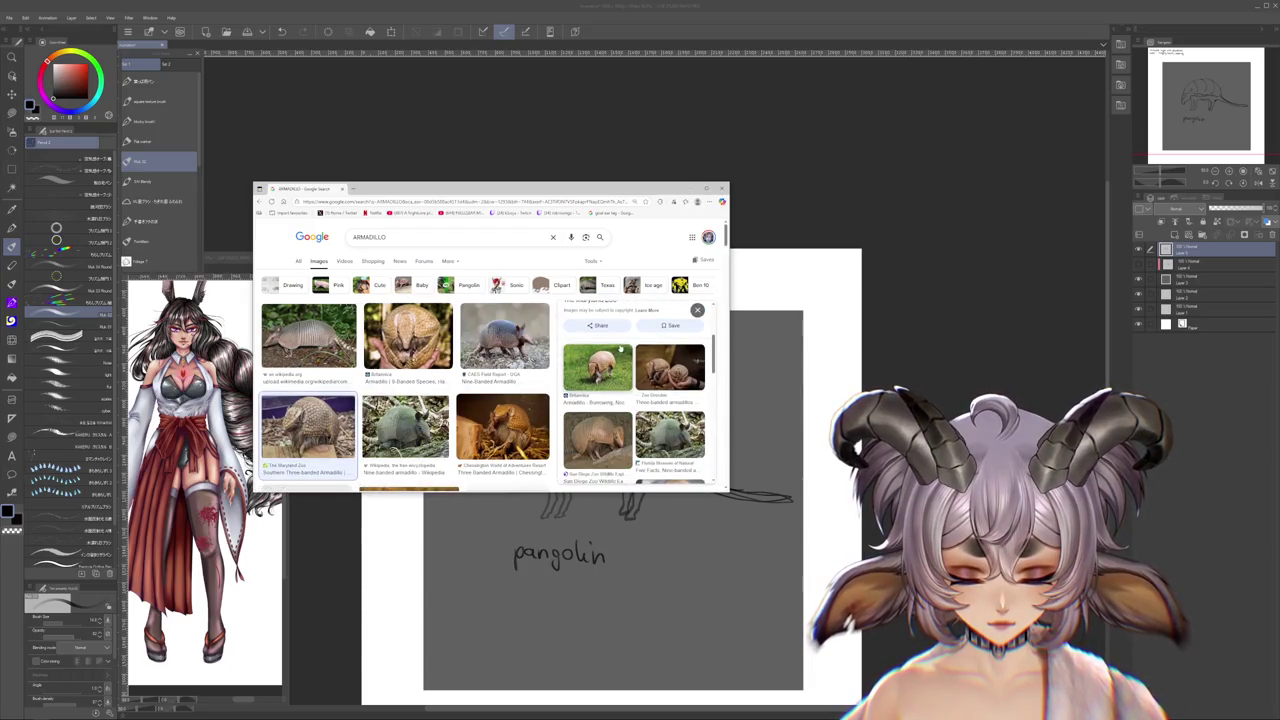
left_click(597, 430)
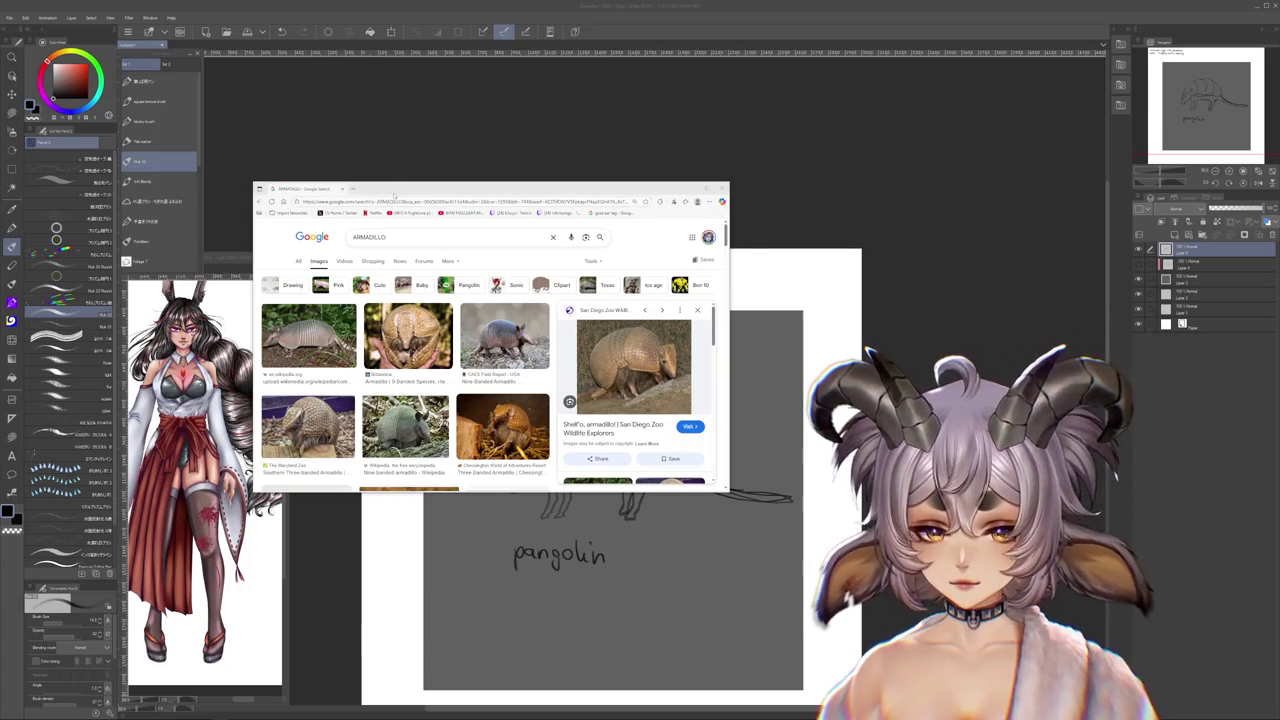
key("super+Down")
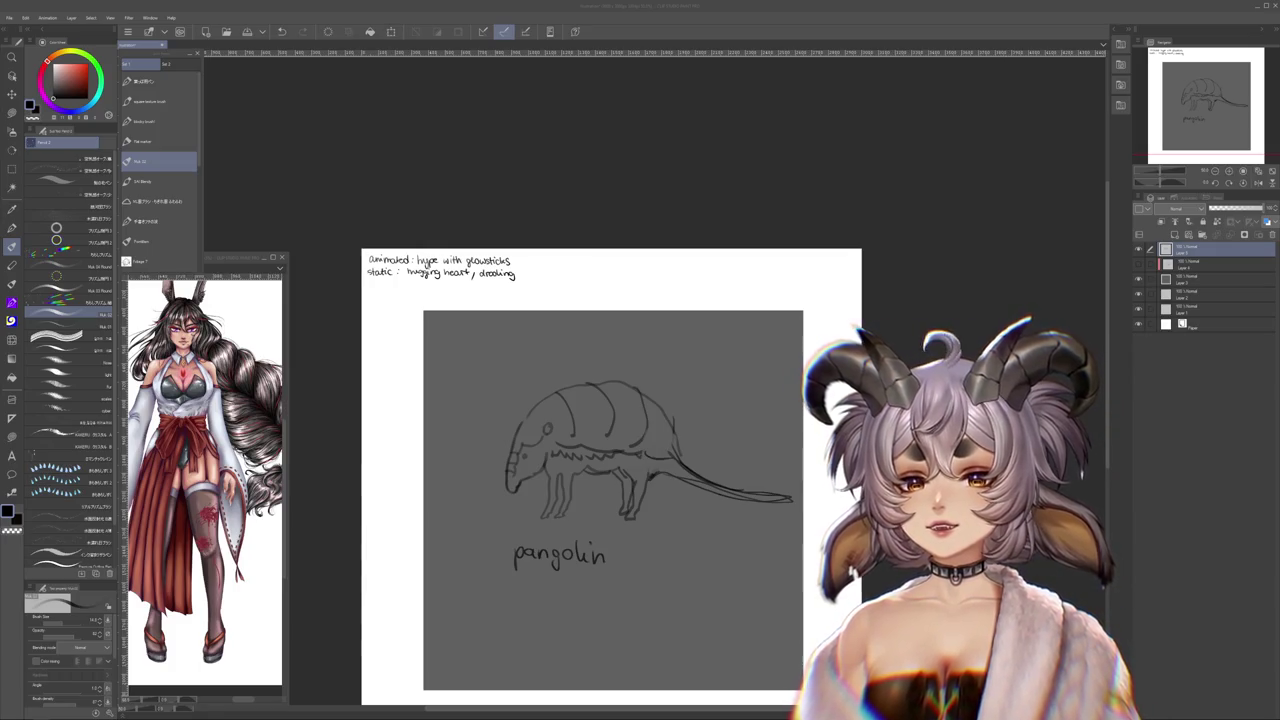
key("alt+Tab")
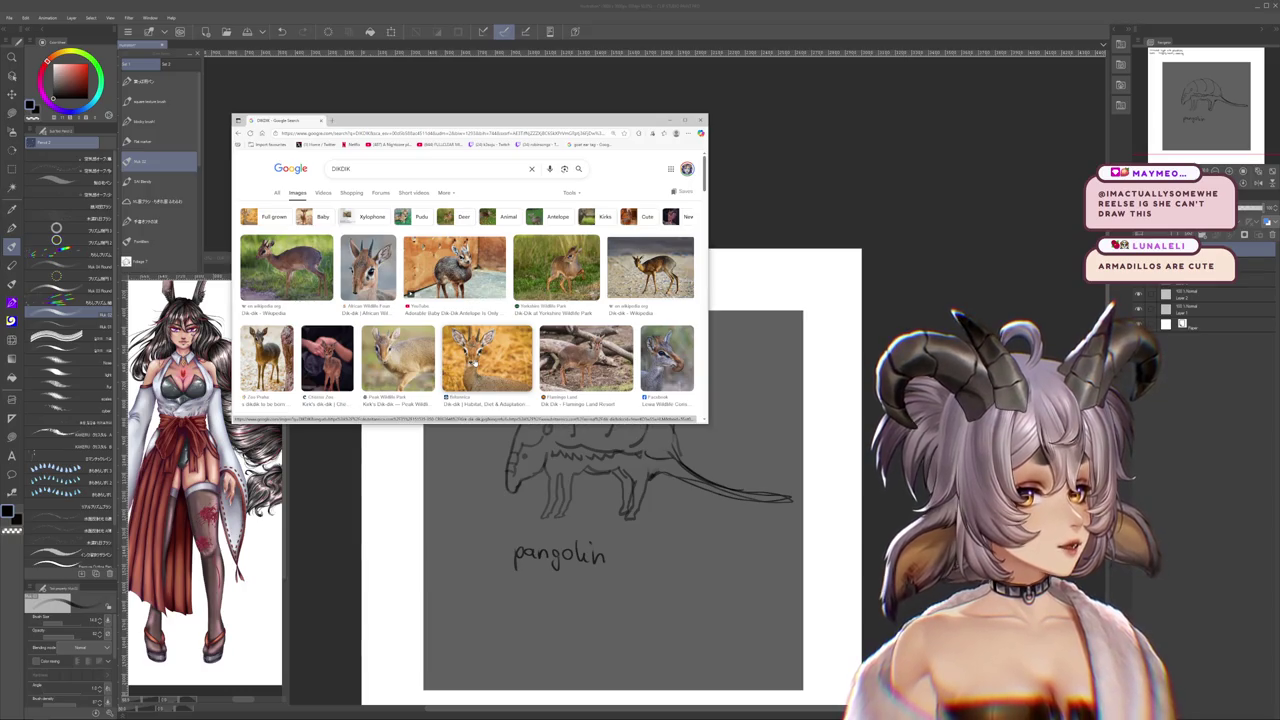
key("alt+Left")
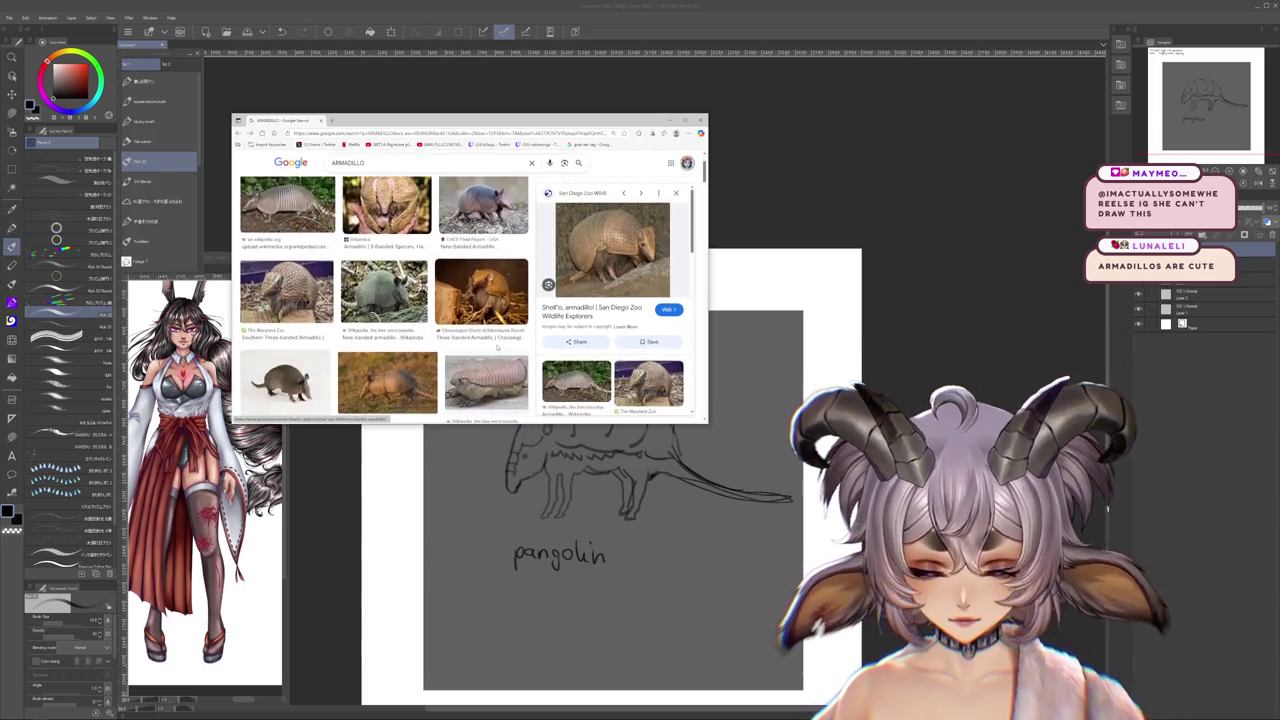
left_click(487, 380)
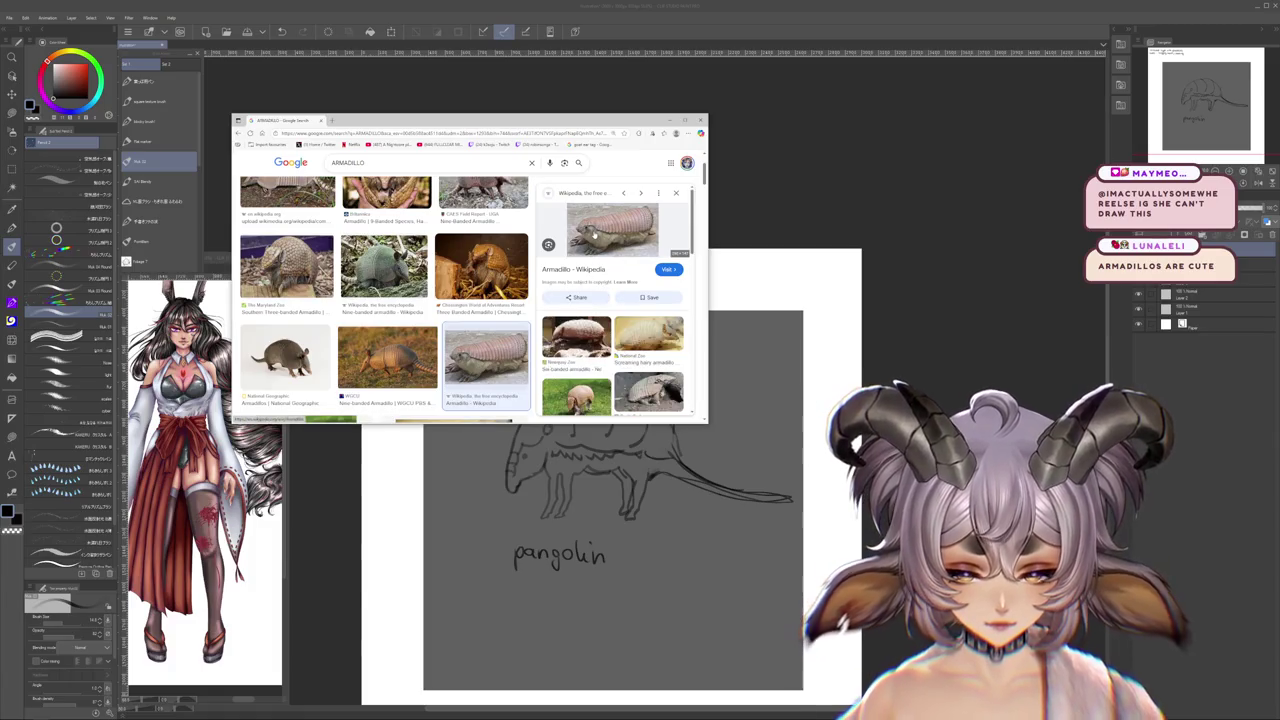
- Open the Wikipedia armadillo image in a new tab, inspect it, then close it
right_click(595, 233)
left_click(612, 285)
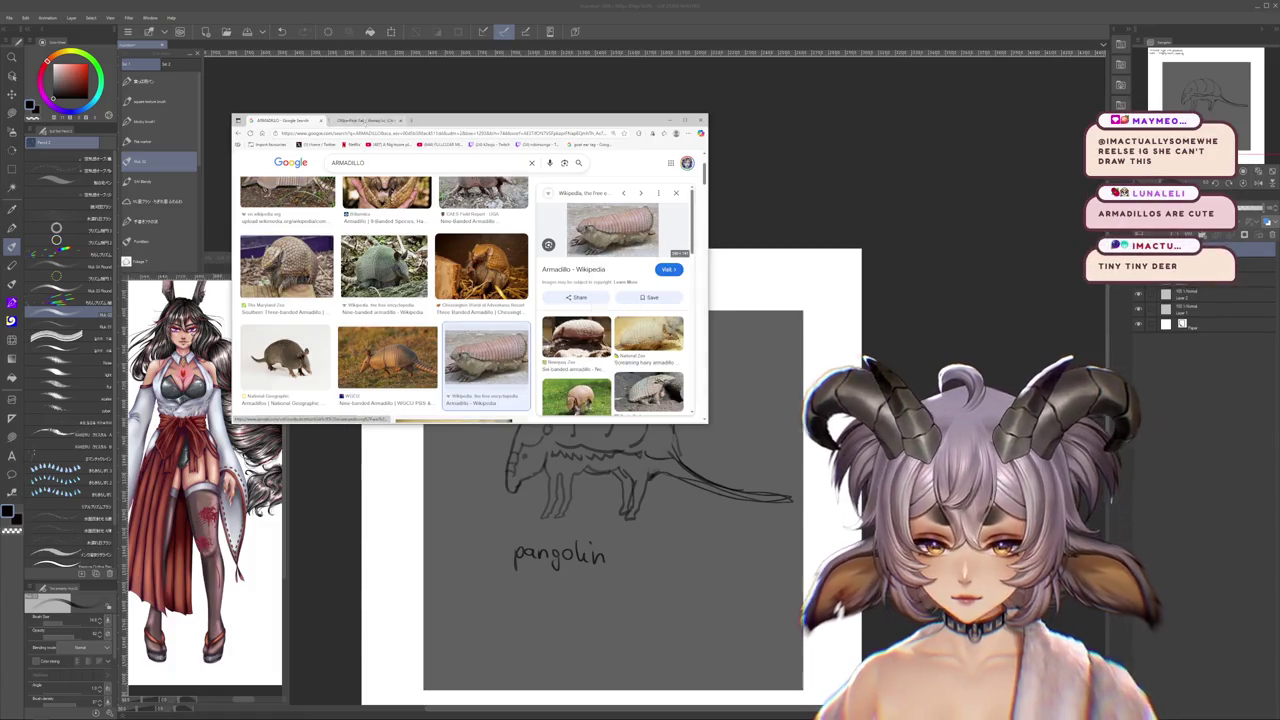
left_click_drag(523, 423, 523, 497)
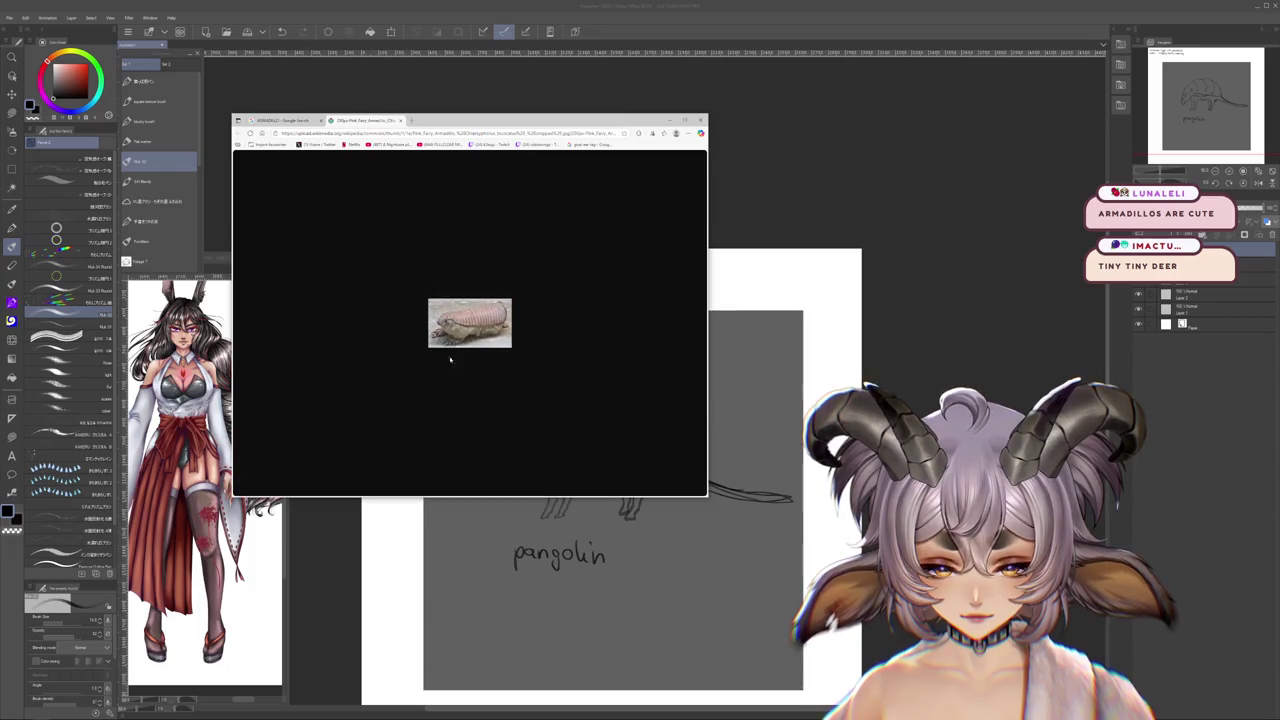
scroll(451, 345, "up", 5)
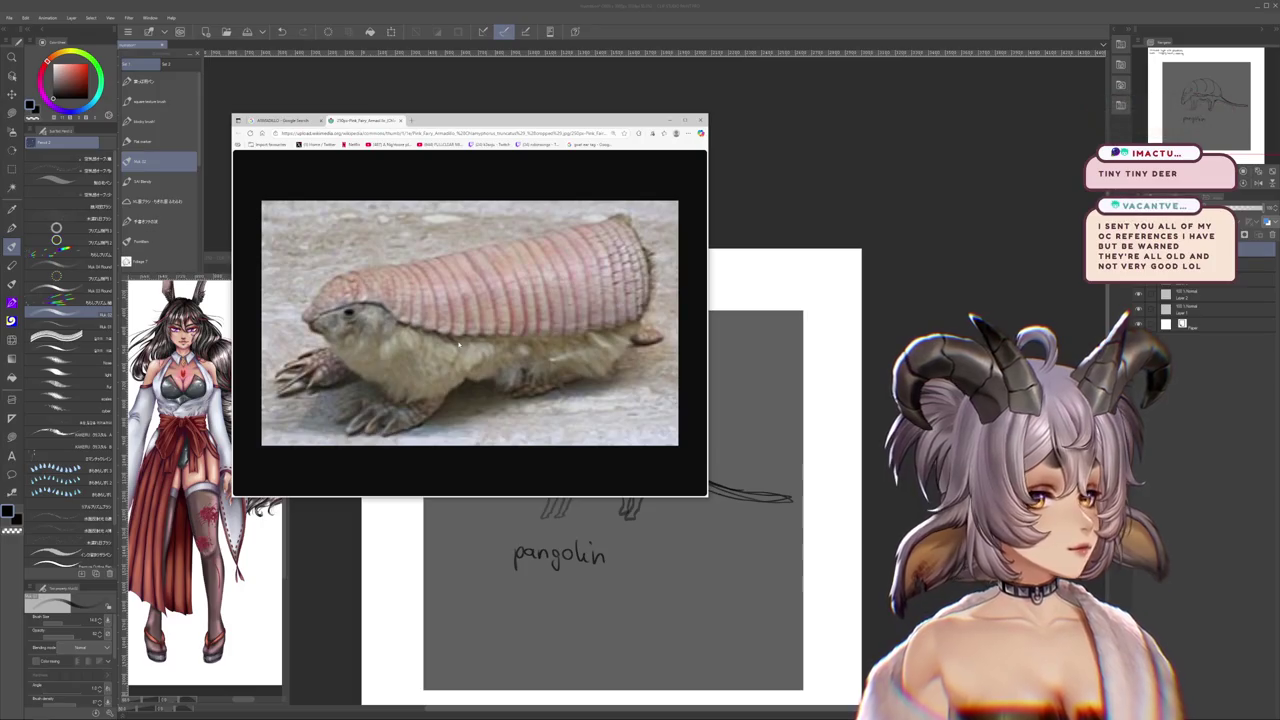
scroll(459, 345, "down", 1)
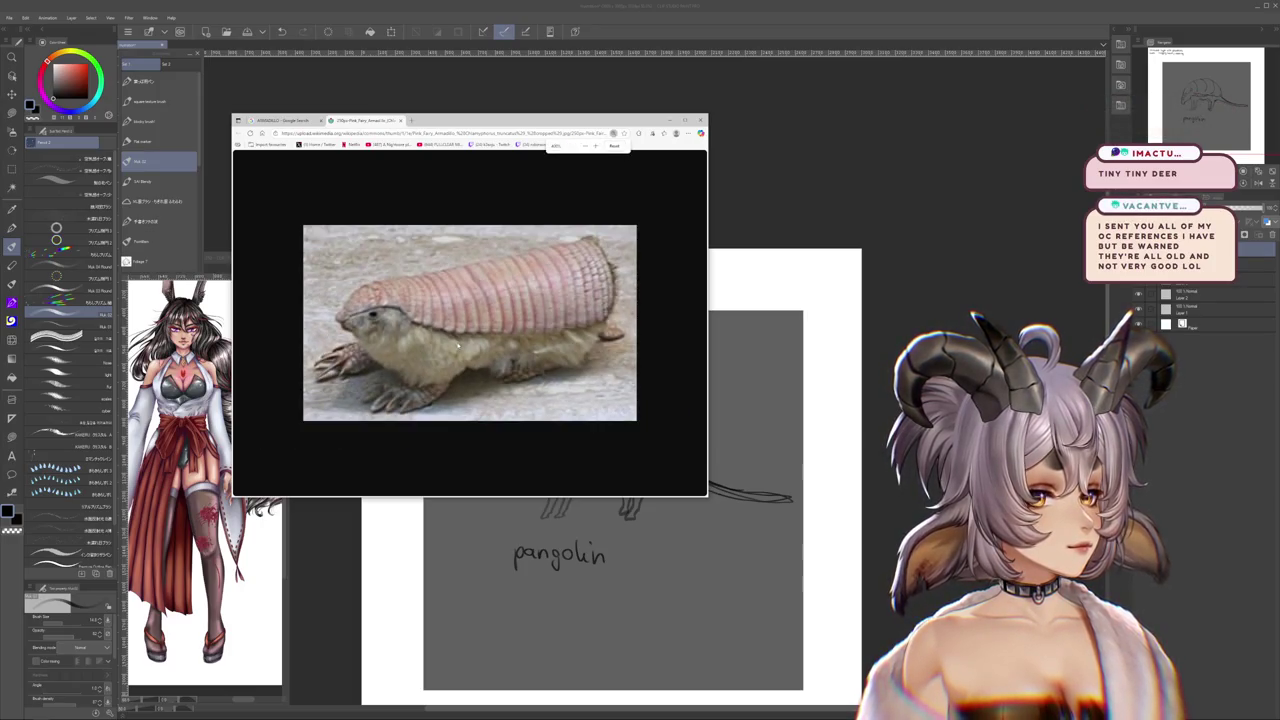
scroll(459, 345, "down", 1)
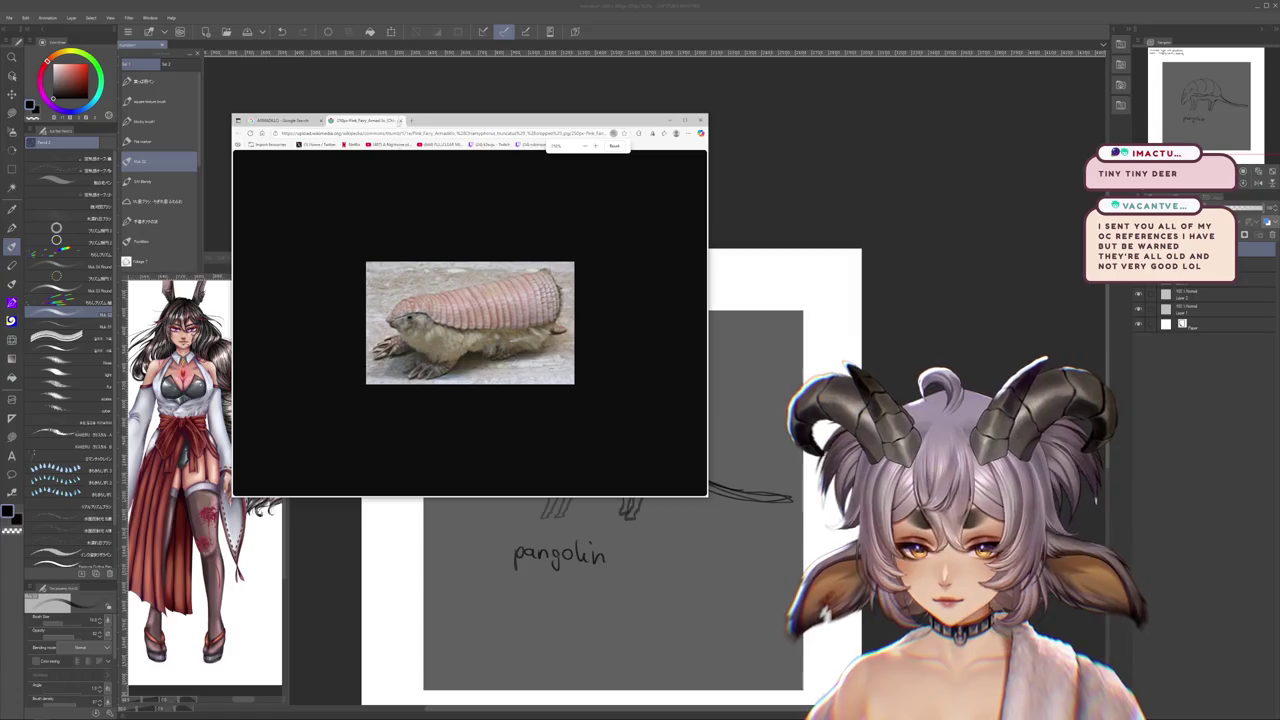
key("ctrl+w")
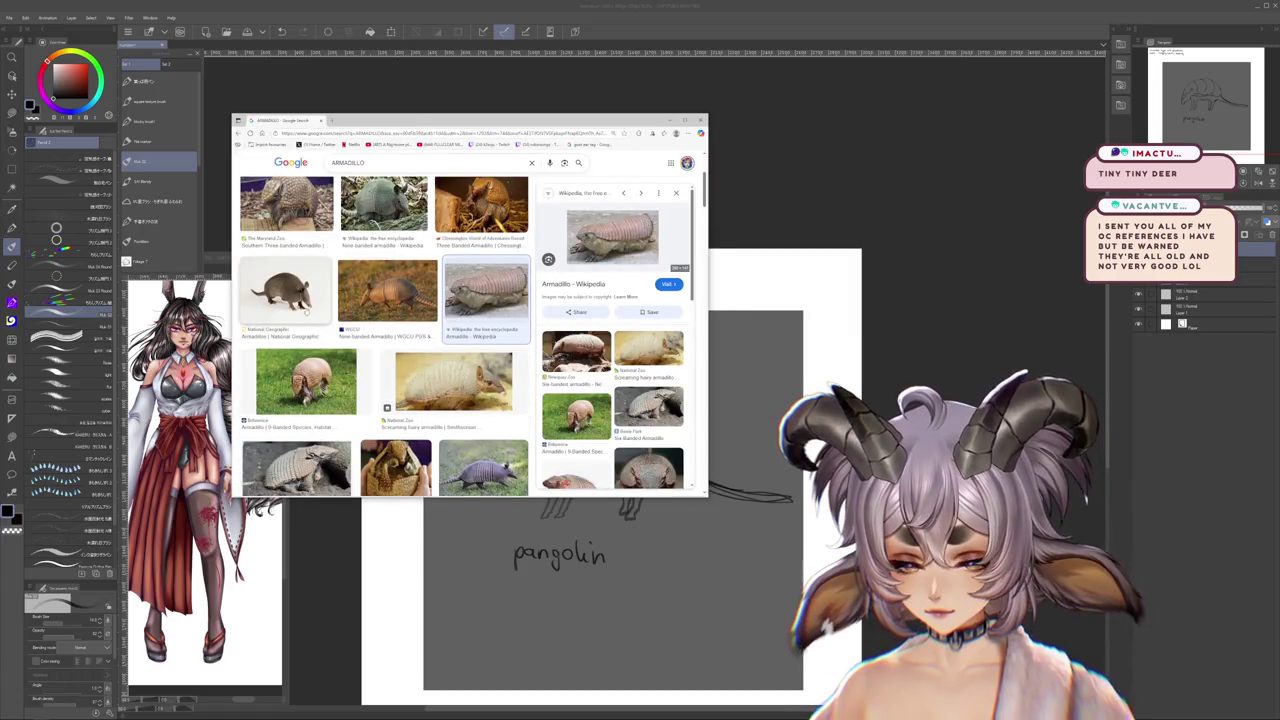
- Open the upright National Geographic armadillo photo in its own tab, zoom in one step, and minimize the browser
left_click(286, 292)
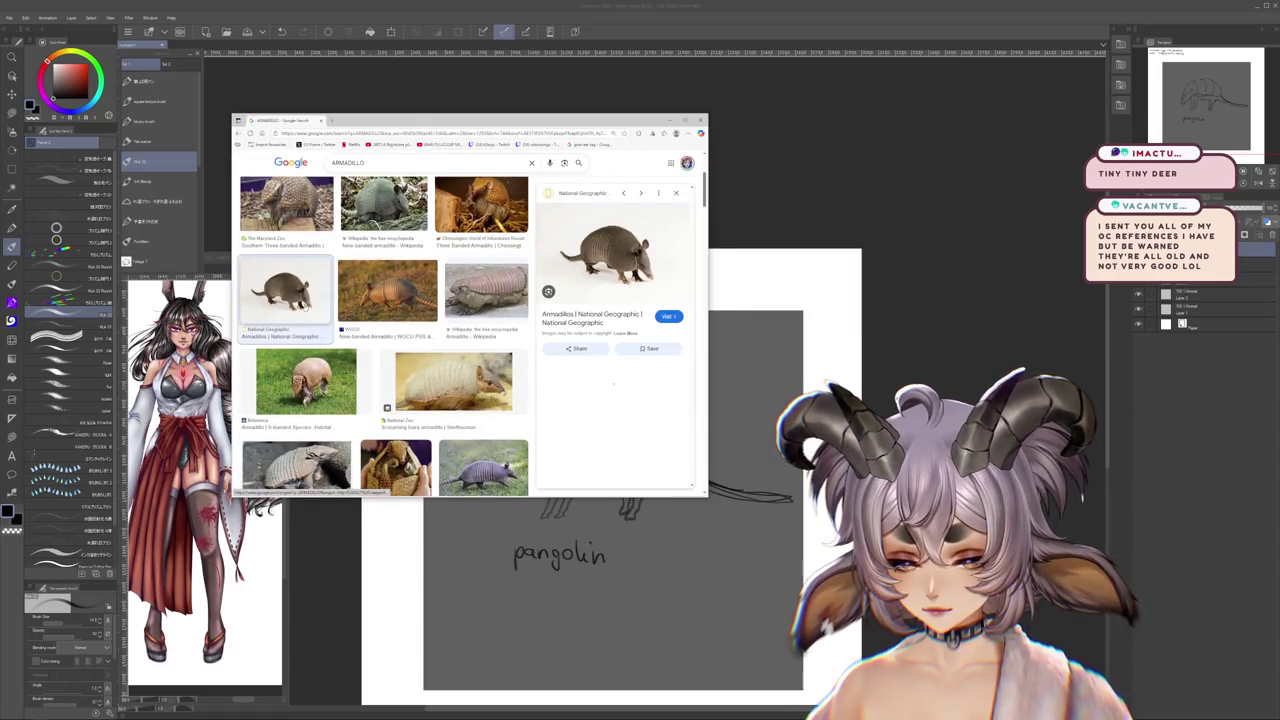
left_click(461, 379)
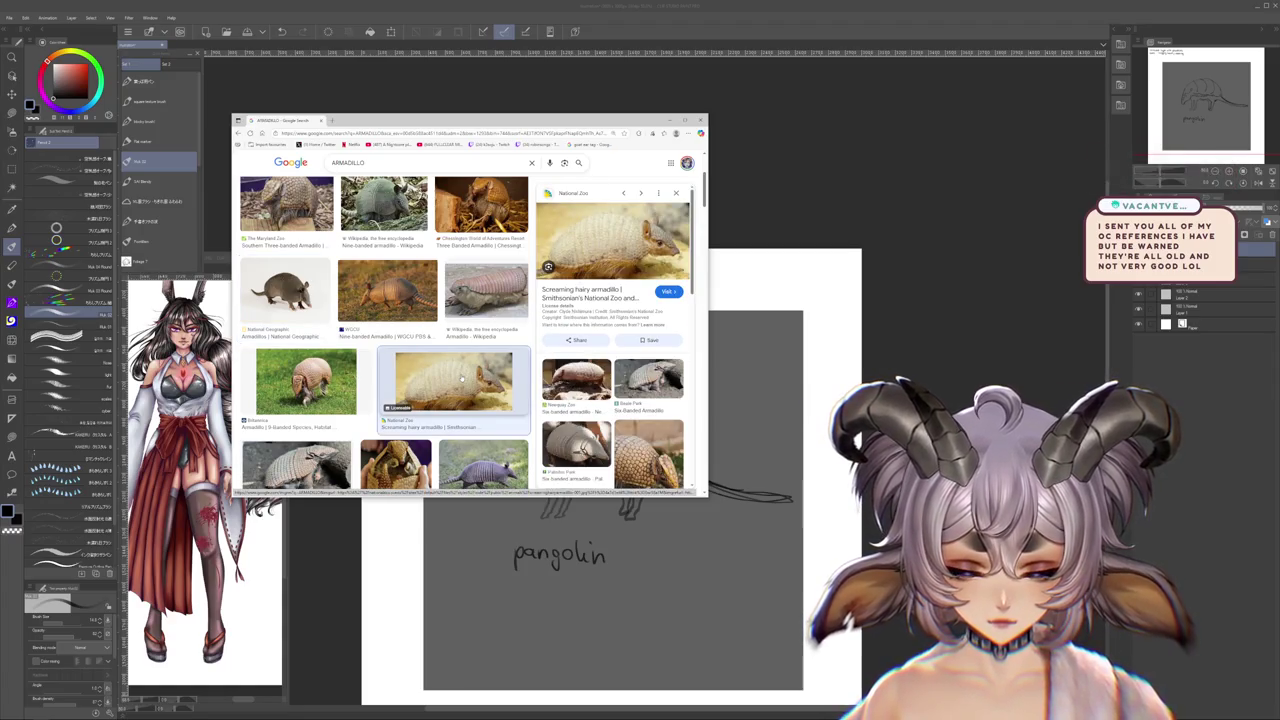
left_click(570, 380)
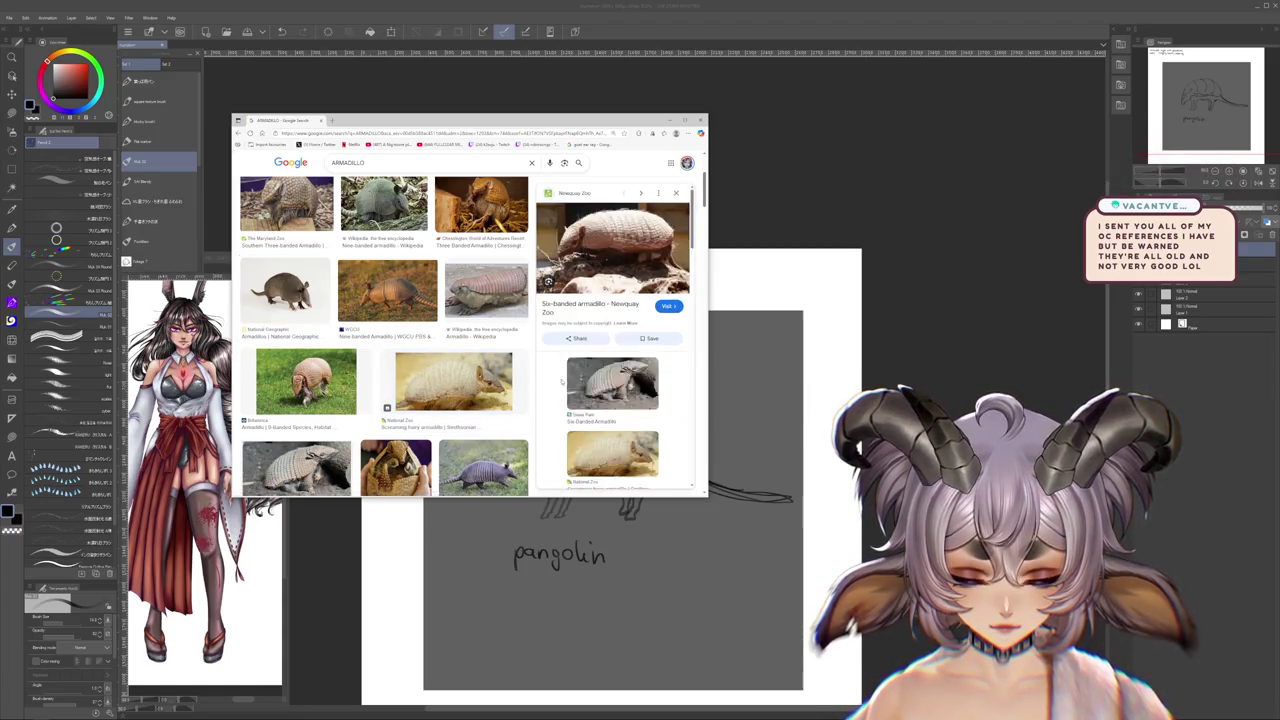
scroll(575, 380, "down", 1)
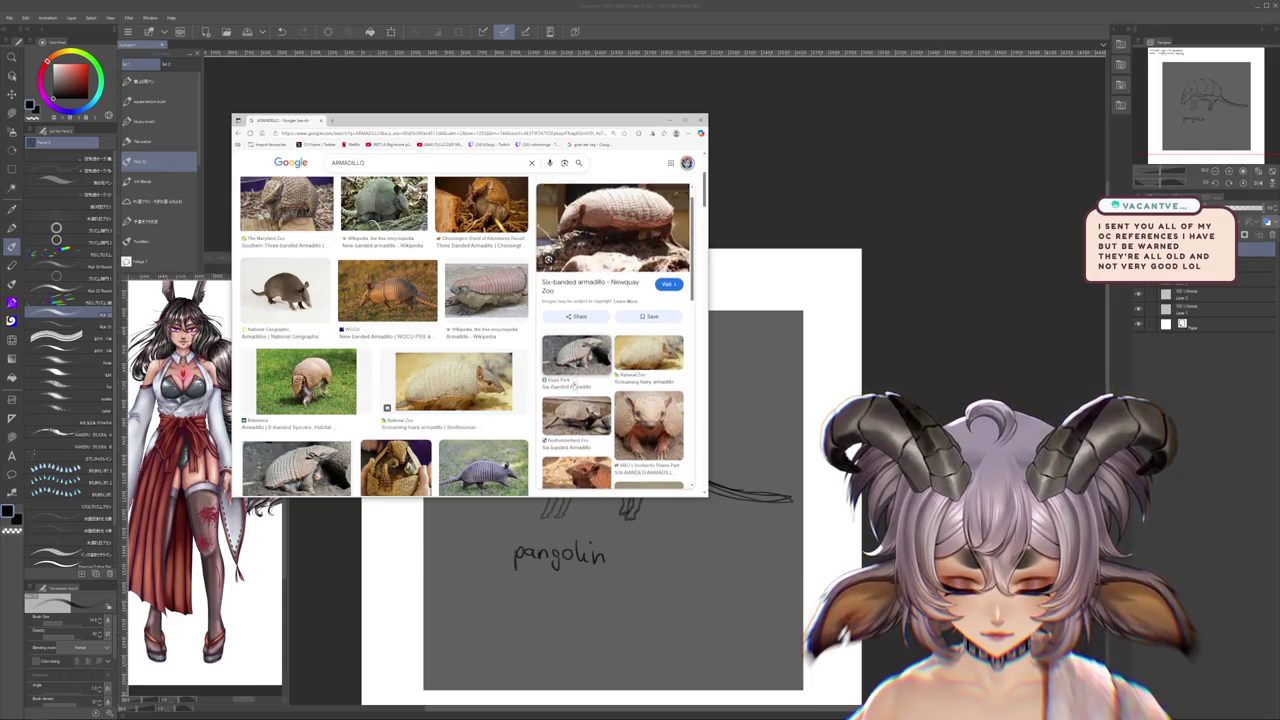
scroll(447, 385, "down", 1)
scroll(367, 377, "down", 1)
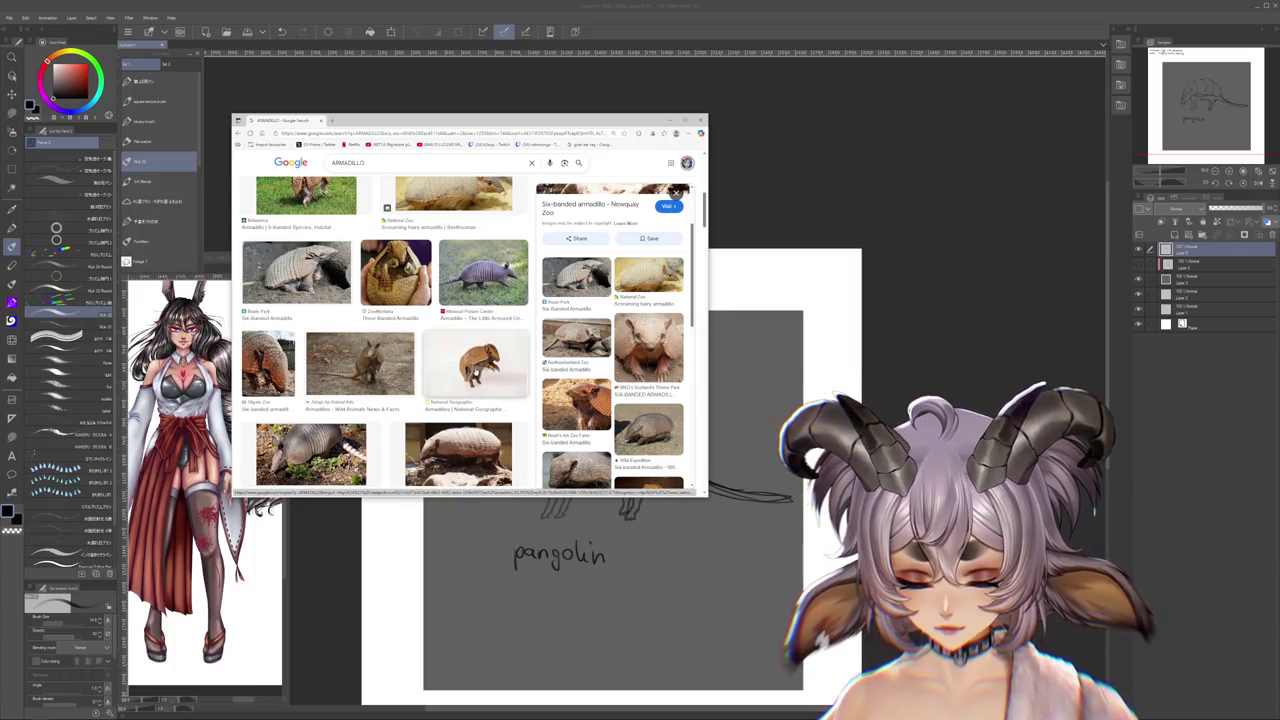
left_click(478, 368)
right_click(611, 270)
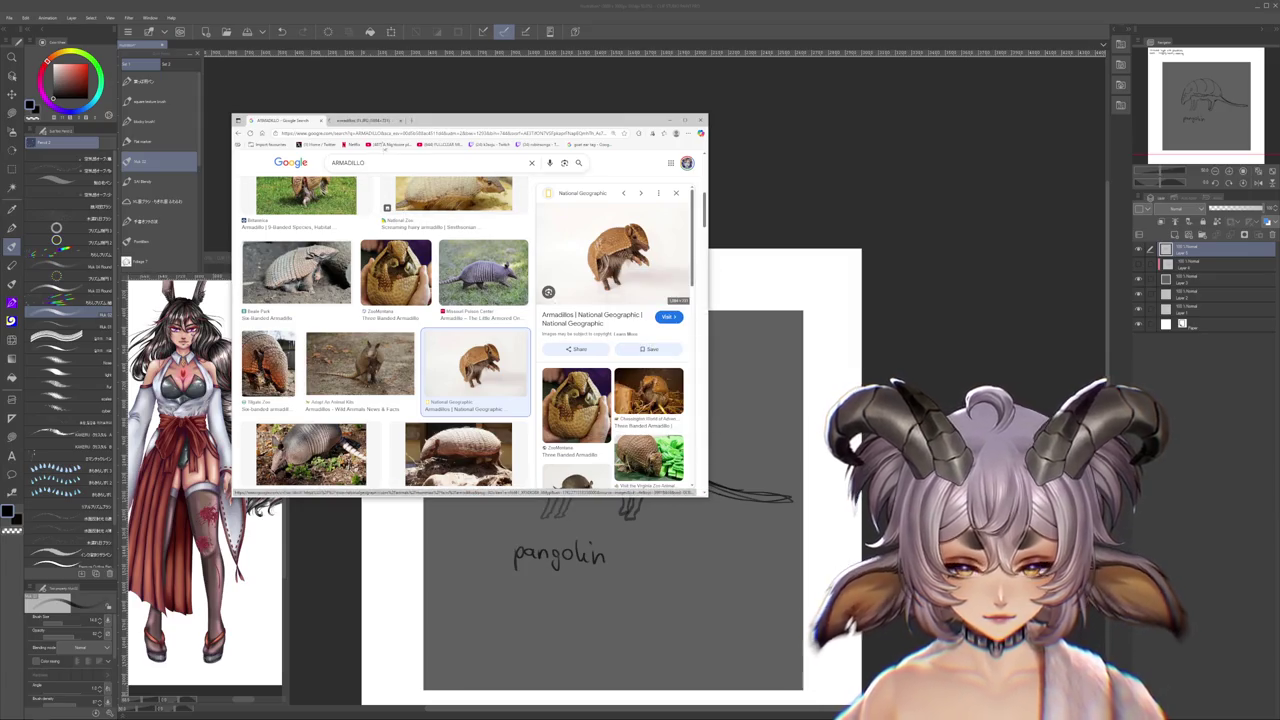
key("ctrl+Tab")
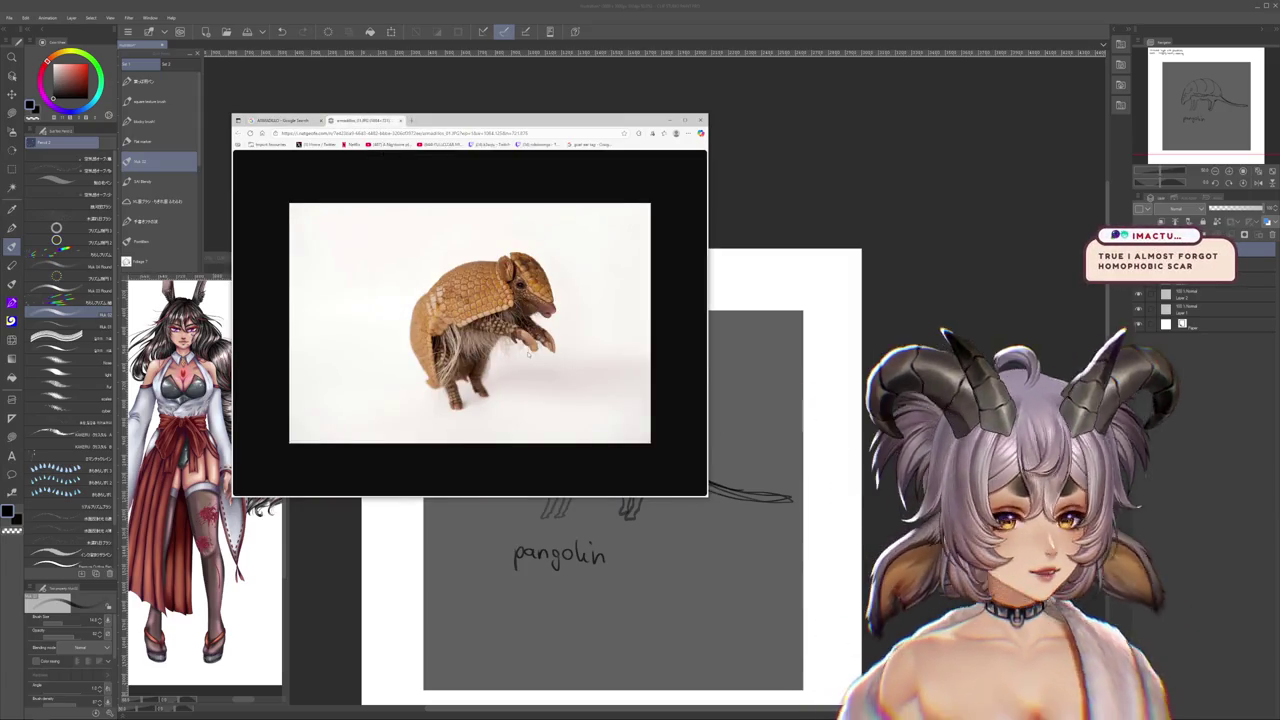
key("ctrl+plus")
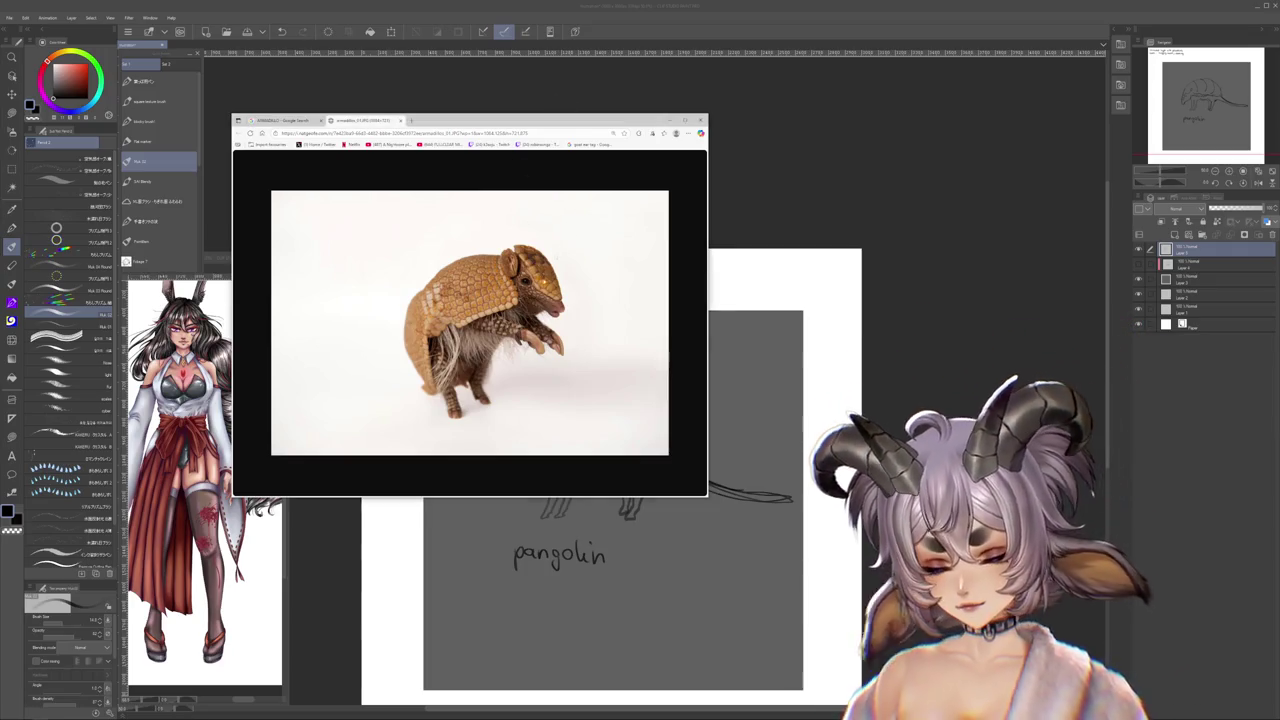
left_click(684, 120)
- Handwrite '(not)' before the 'pangolin' label, then select all on the layer
scroll(759, 373, "down", 2)
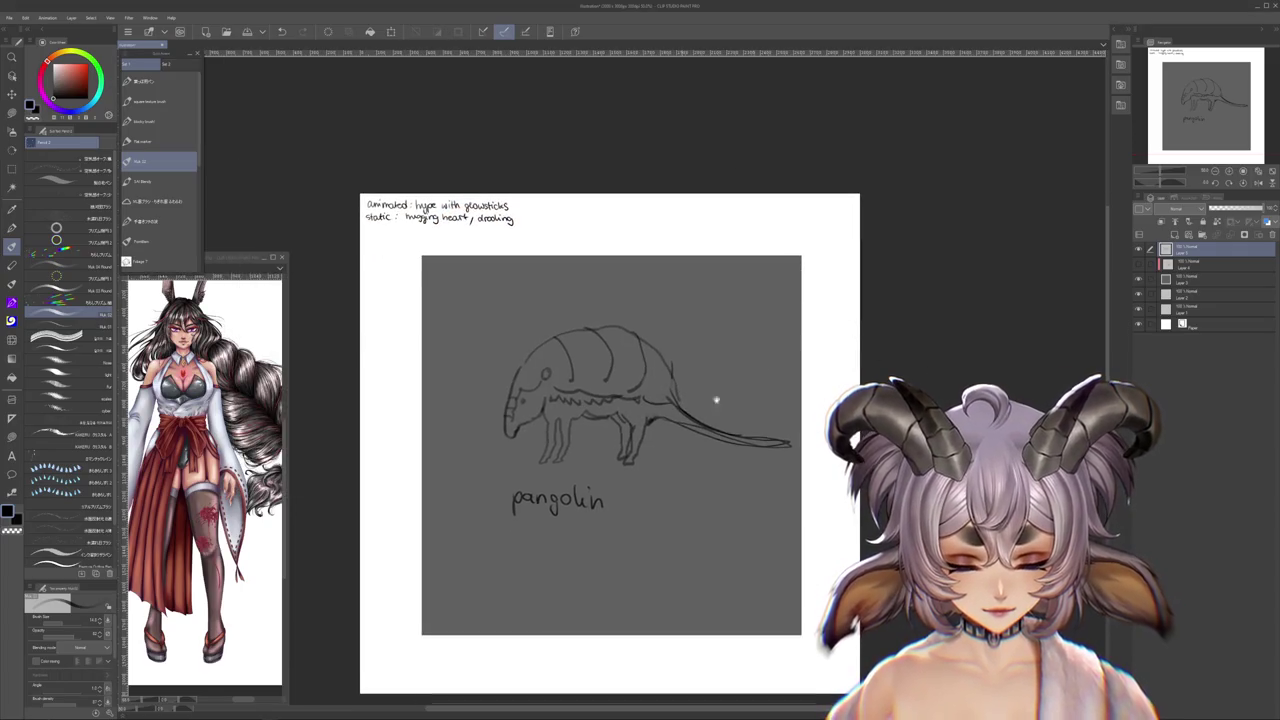
mouse_move(469, 480)
left_mouse_down()
mouse_move(461, 512)
mouse_move(481, 510)
left_mouse_up()
left_click_drag(490, 495, 500, 510)
left_click_drag(492, 495, 507, 514)
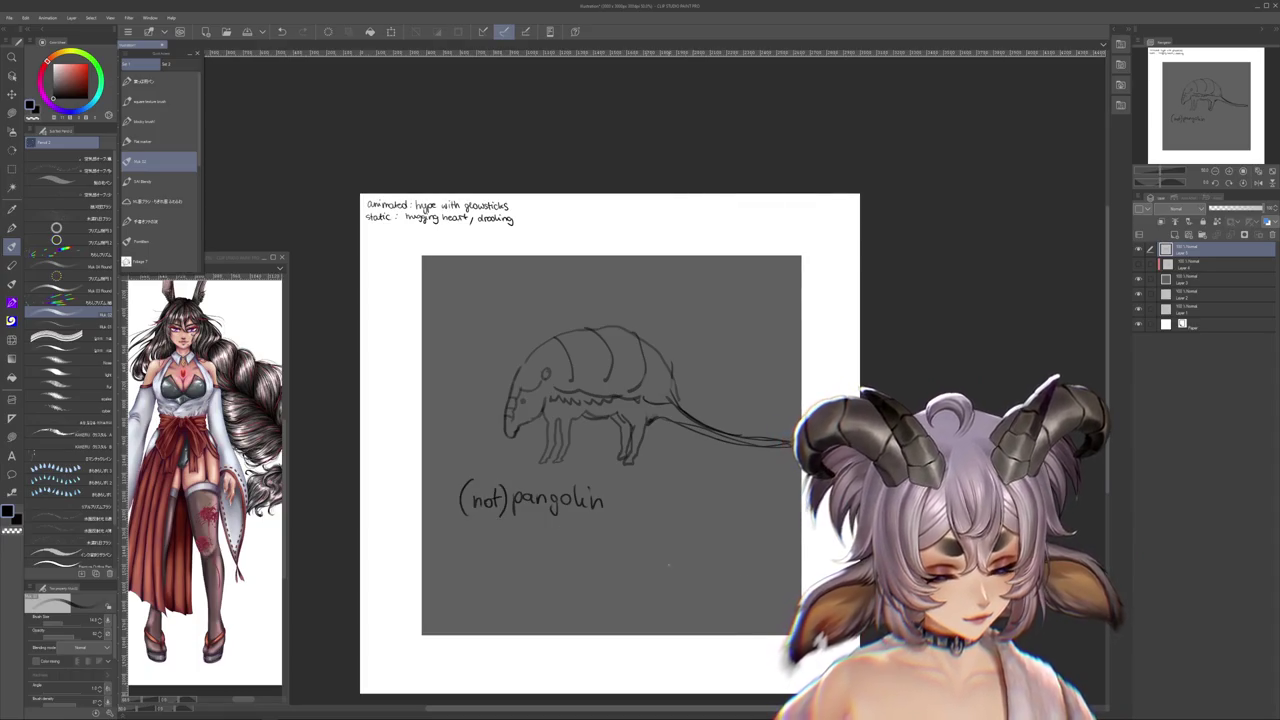
left_click_drag(761, 530, 785, 554)
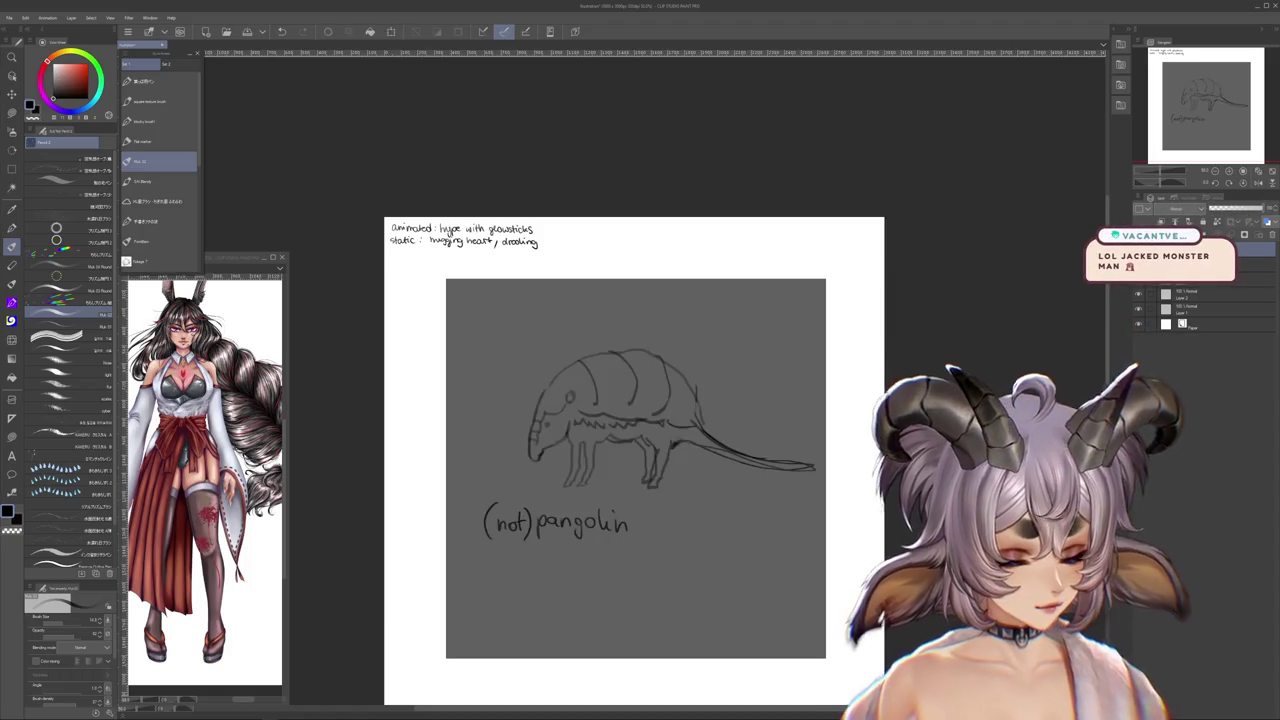
key("ctrl+a")
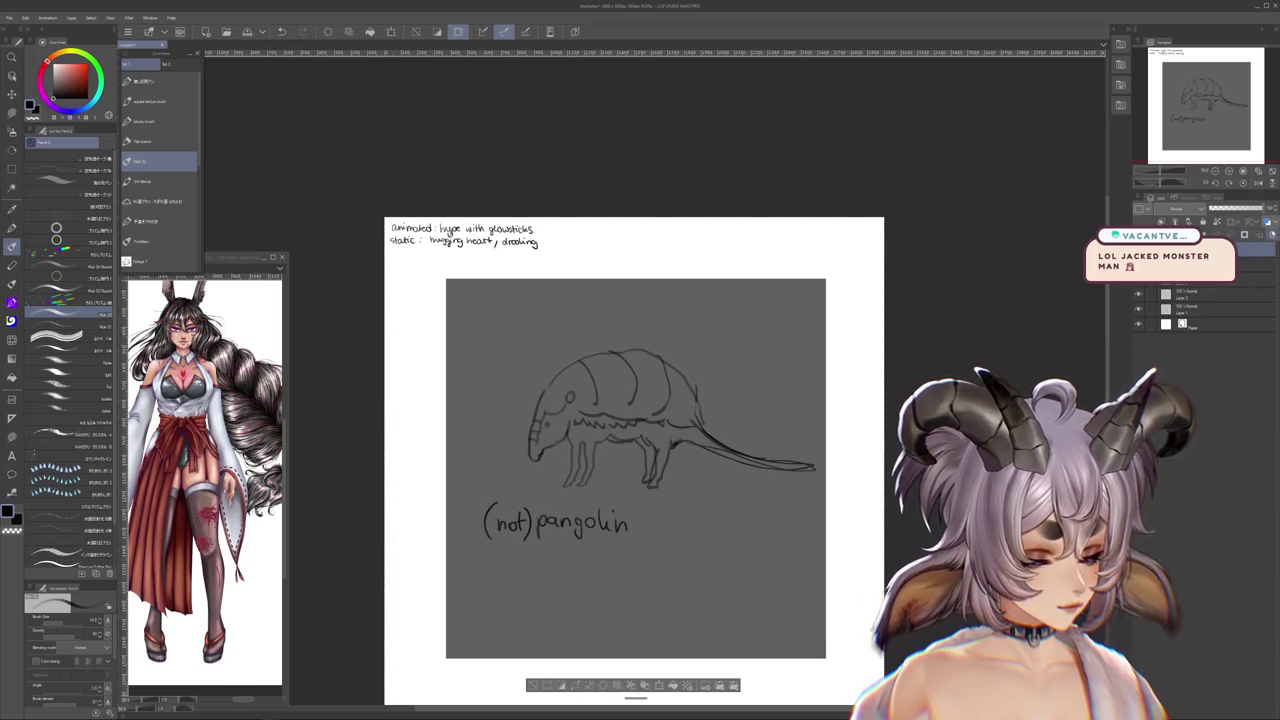
- Clear the pangolin sketch and rough in body strokes below the head
key("Delete")
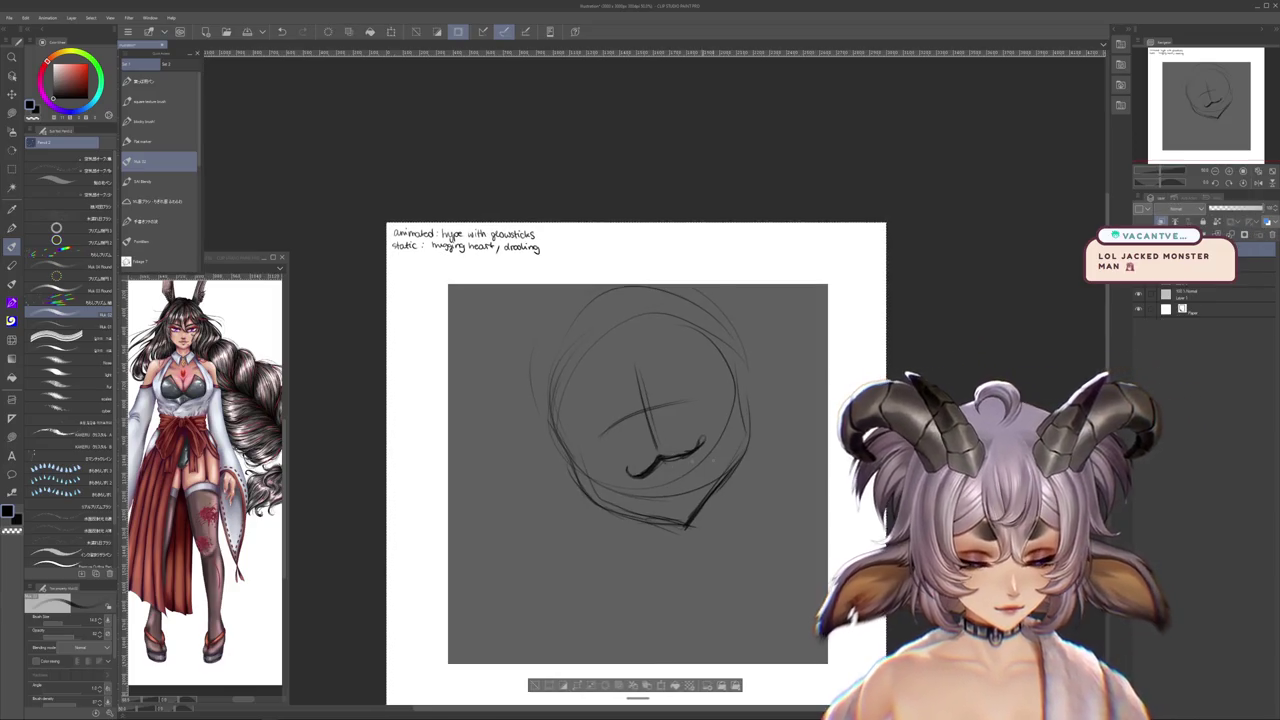
key("ctrl+z")
scroll(683, 549, "down", 2)
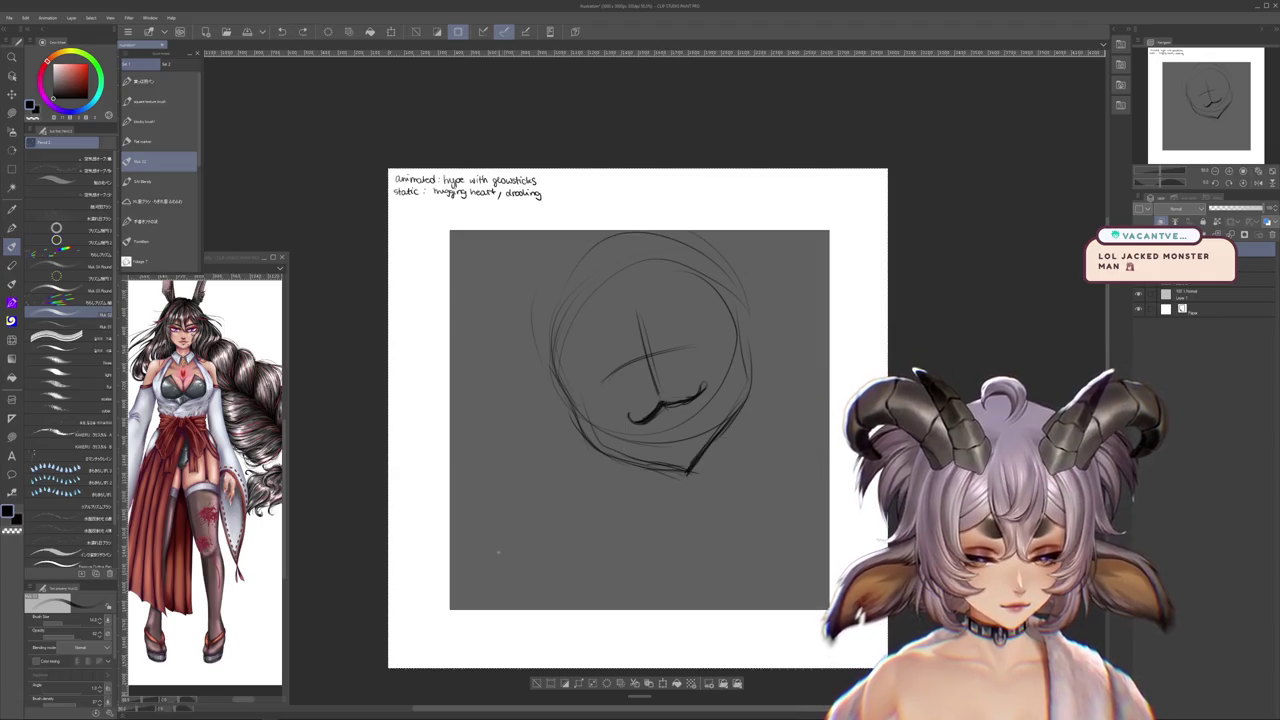
left_click_drag(502, 560, 592, 548)
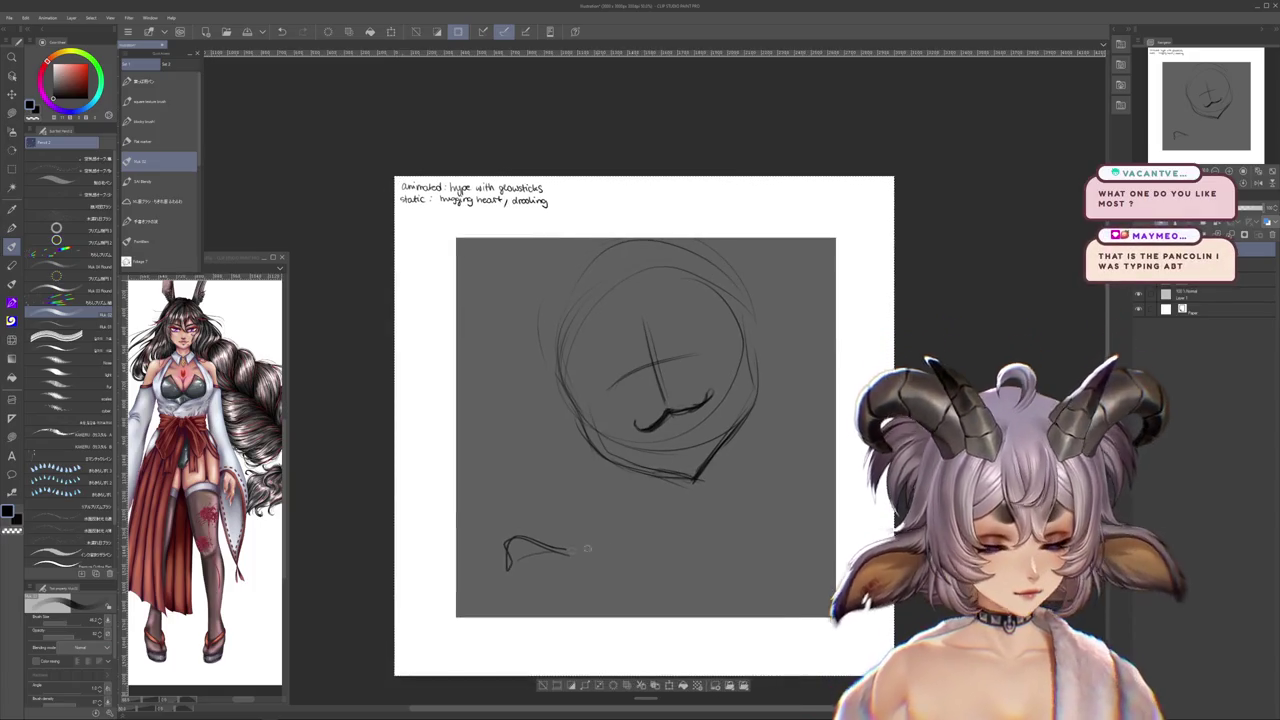
left_click_drag(512, 540, 497, 563)
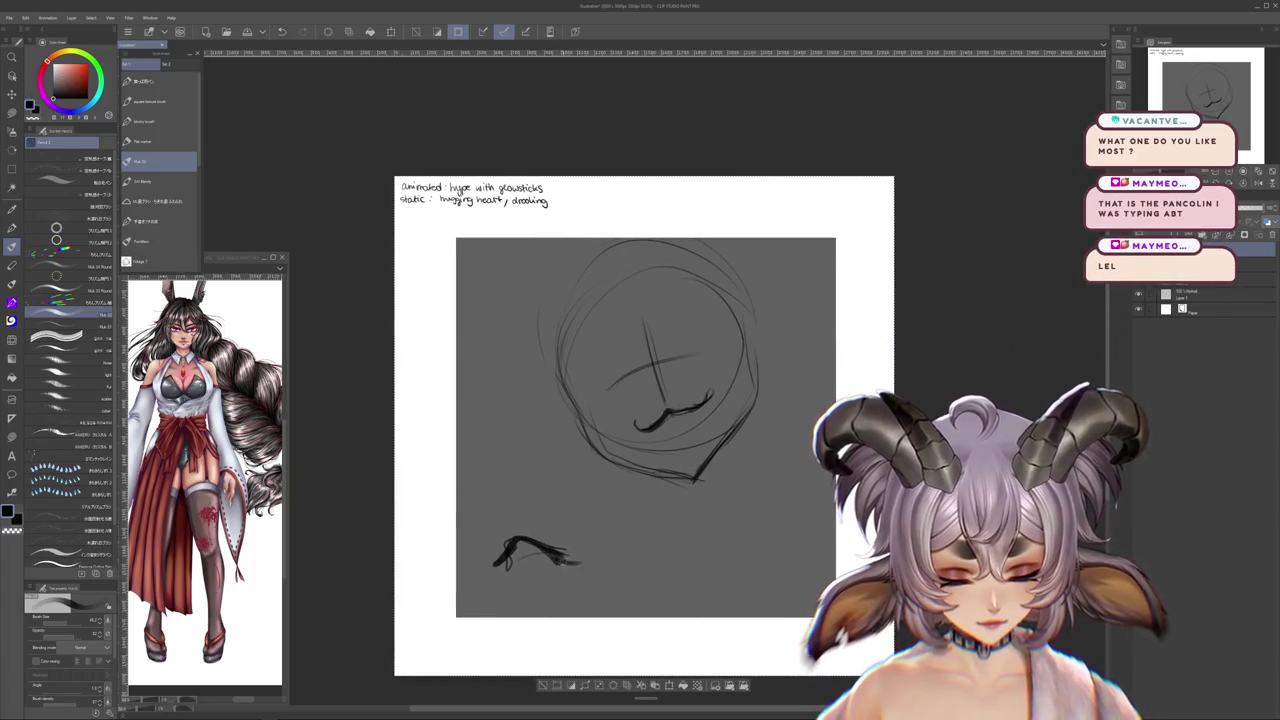
left_click_drag(680, 518, 745, 445)
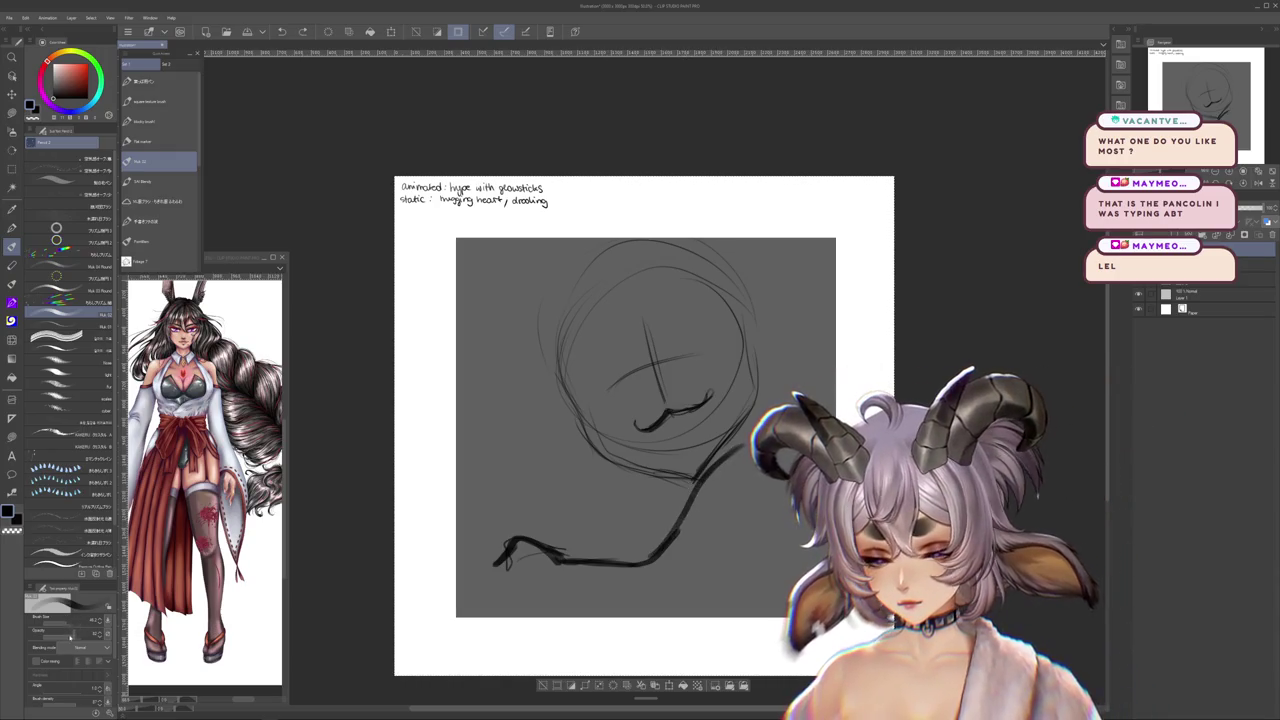
scroll(700, 470, "up", 1)
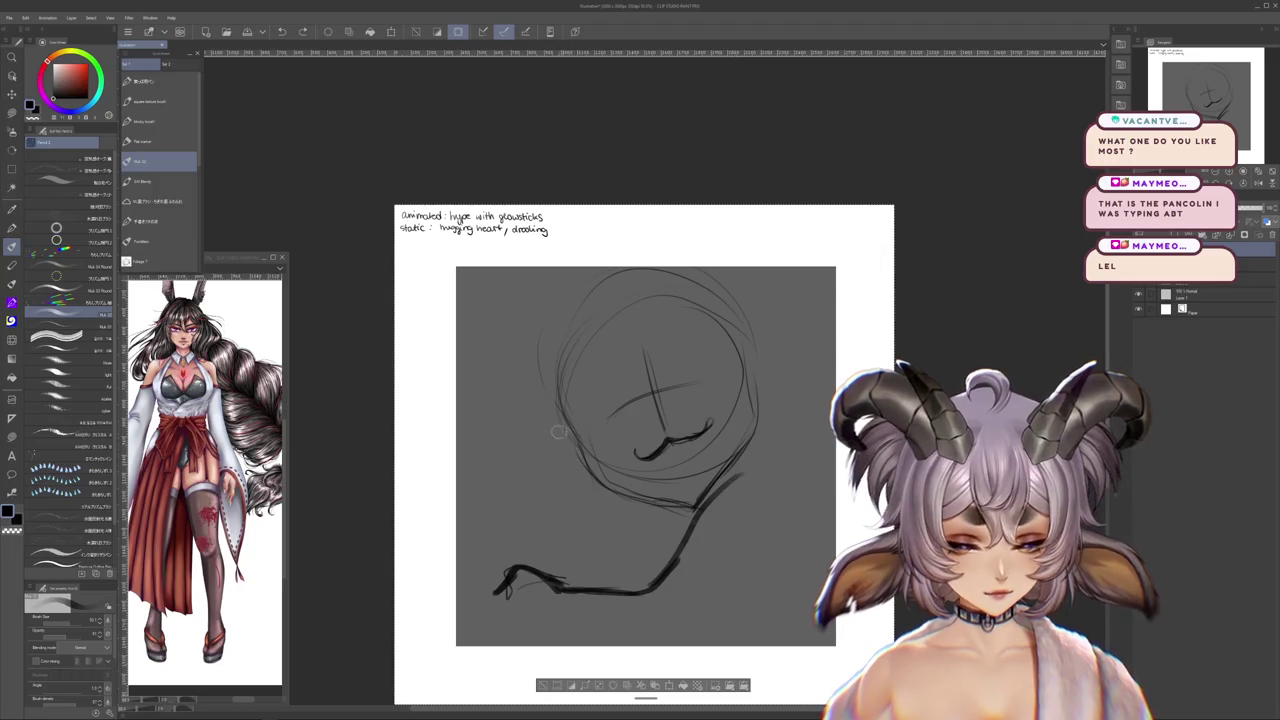
key("ctrl+z")
- Sketch a large heart on the left, then delete the whole trial sketch
left_click_drag(595, 427, 650, 580)
key("ctrl+z")
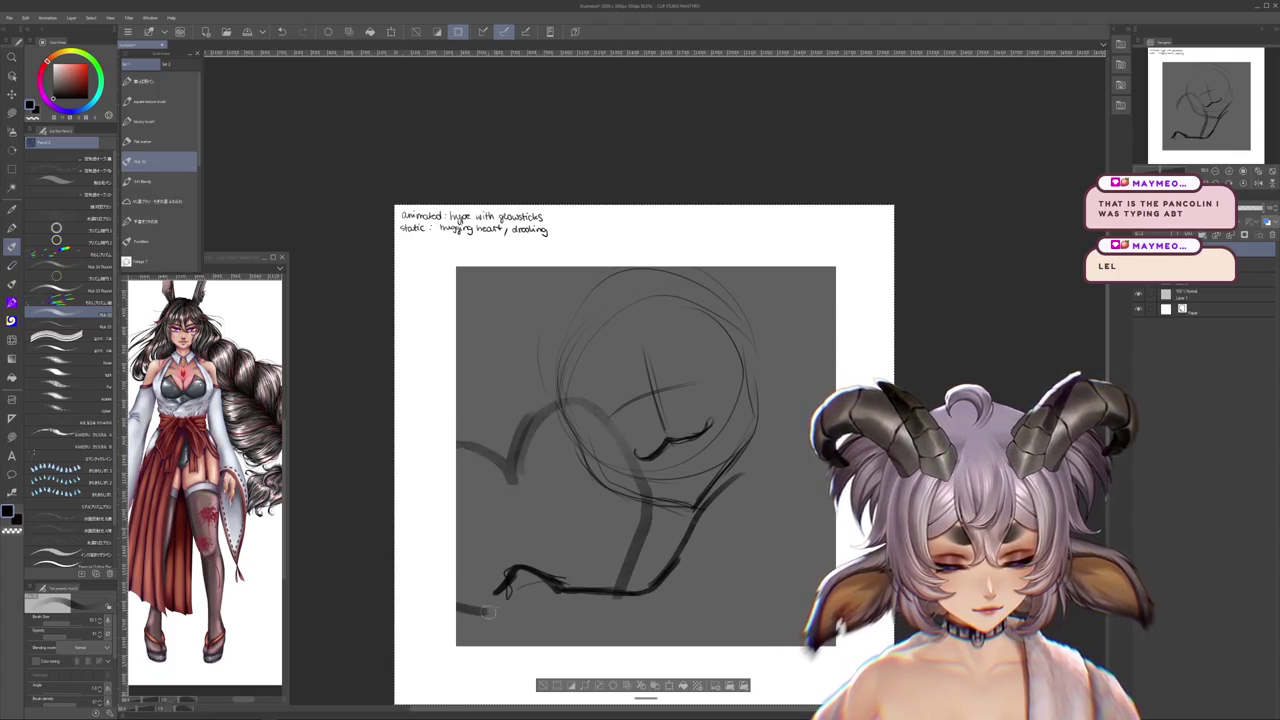
left_click_drag(512, 470, 537, 626)
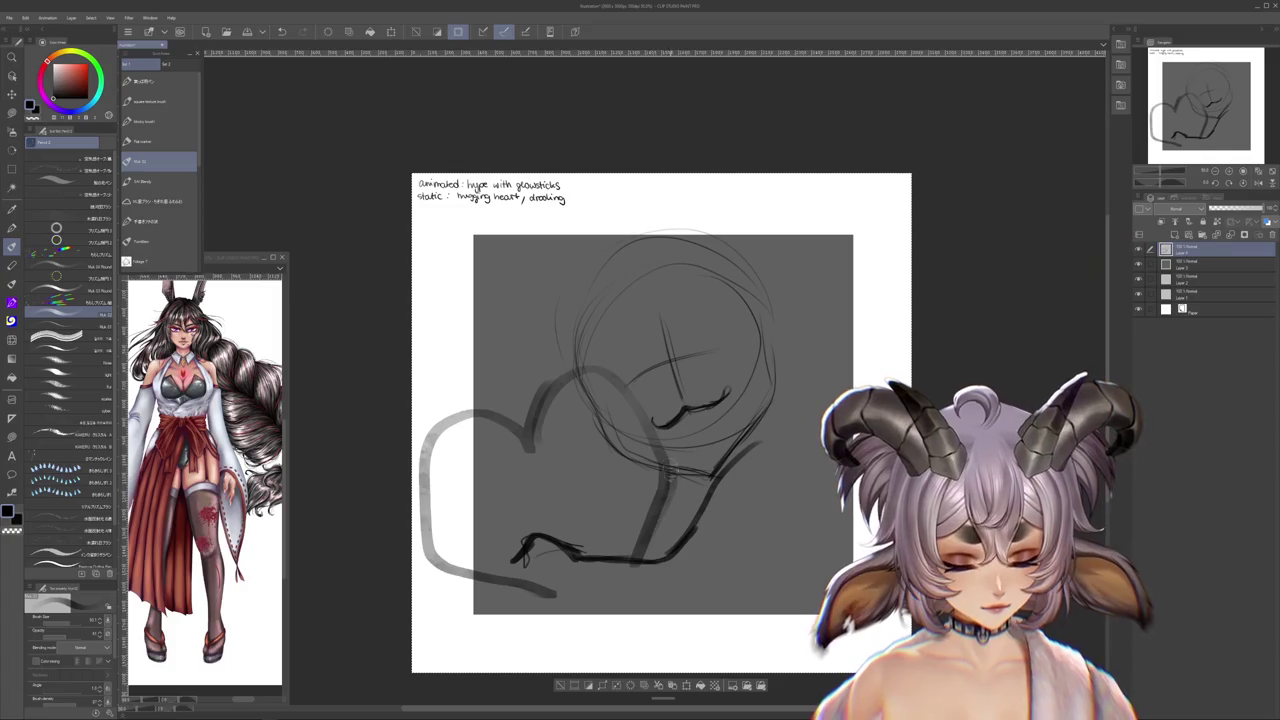
left_click_drag(530, 445, 525, 588)
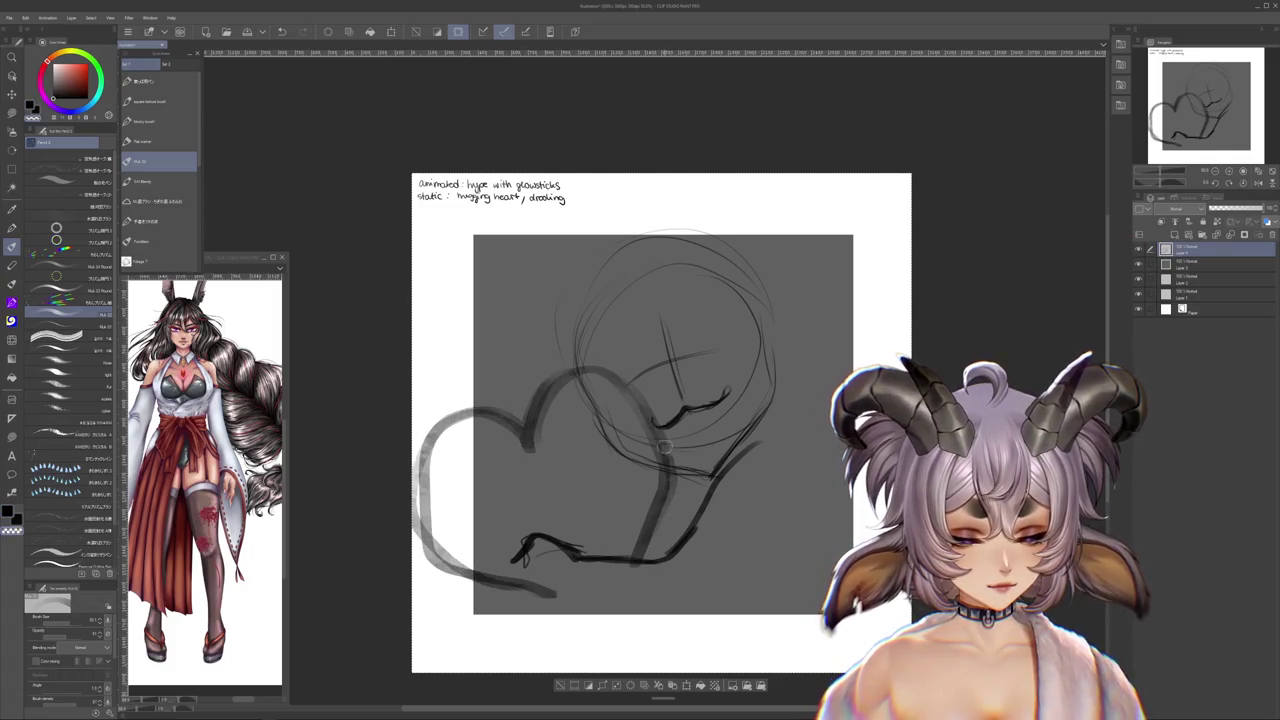
scroll(660, 440, "up", 1)
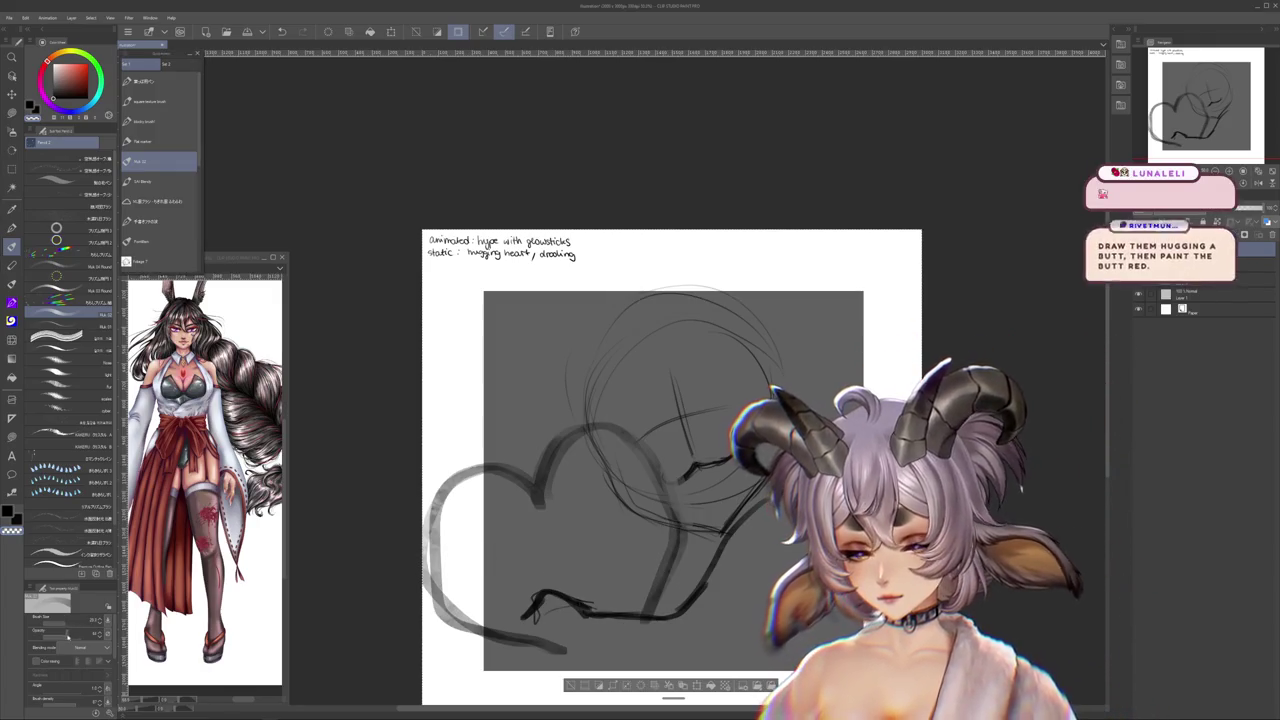
scroll(717, 580, "down", 1)
scroll(717, 580, "down", 1)
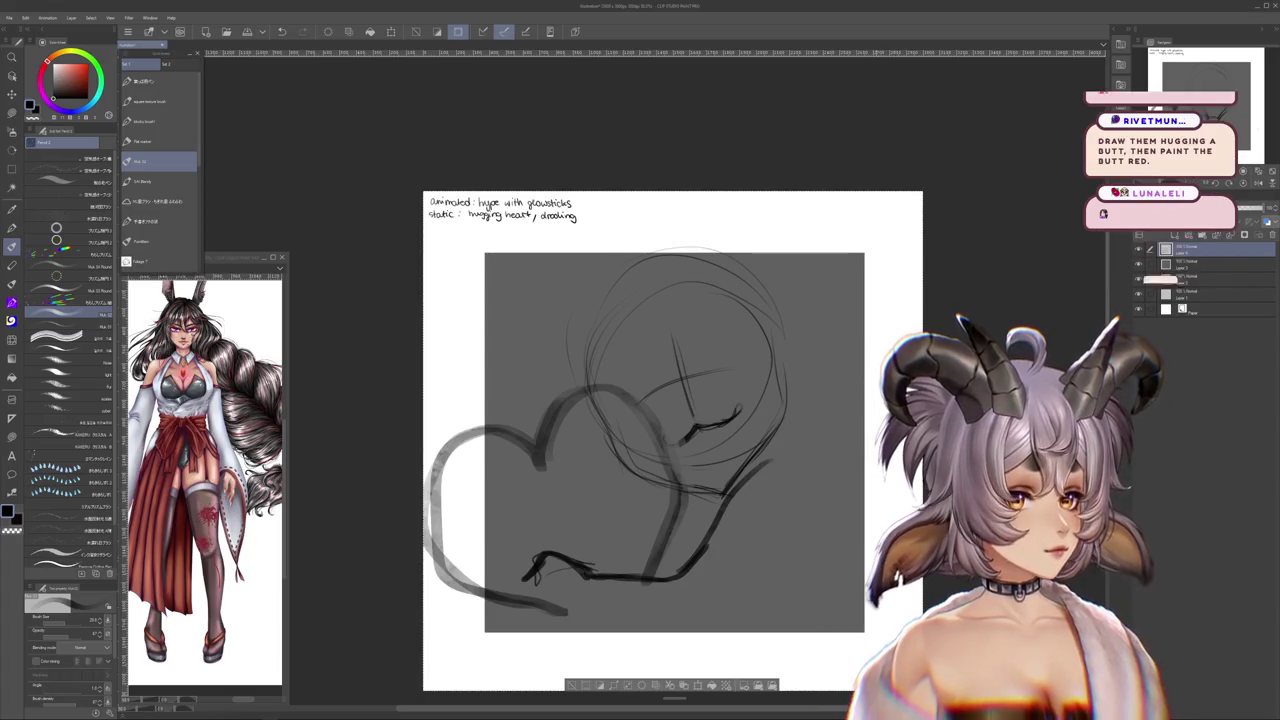
key("Delete")
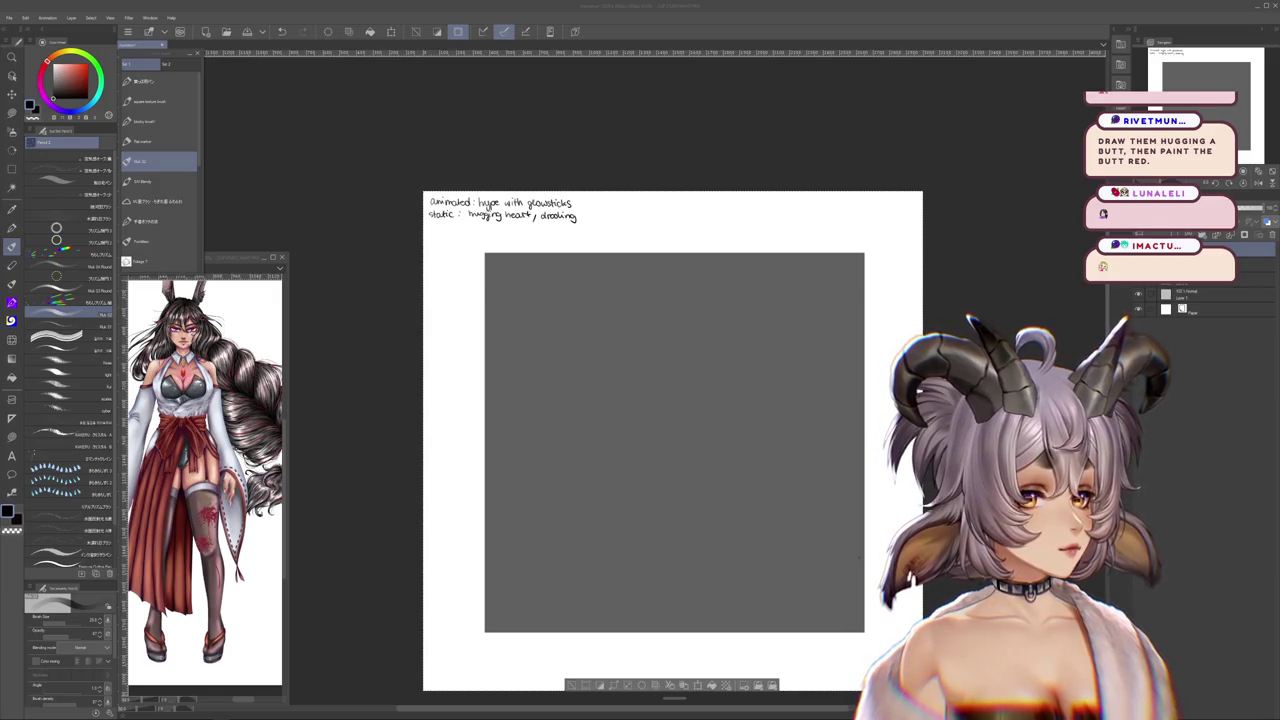
left_click_drag(608, 286, 640, 283)
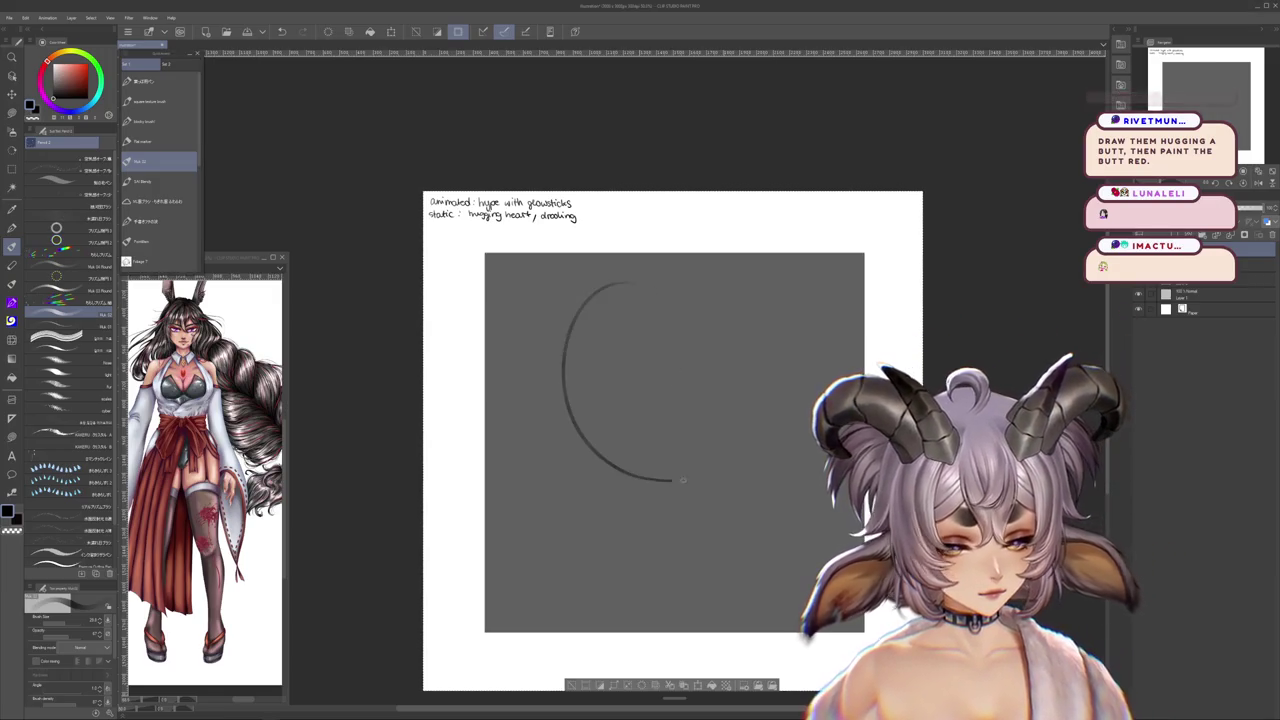
left_click_drag(625, 488, 612, 618)
left_click_drag(600, 458, 640, 617)
left_click_drag(631, 392, 697, 390)
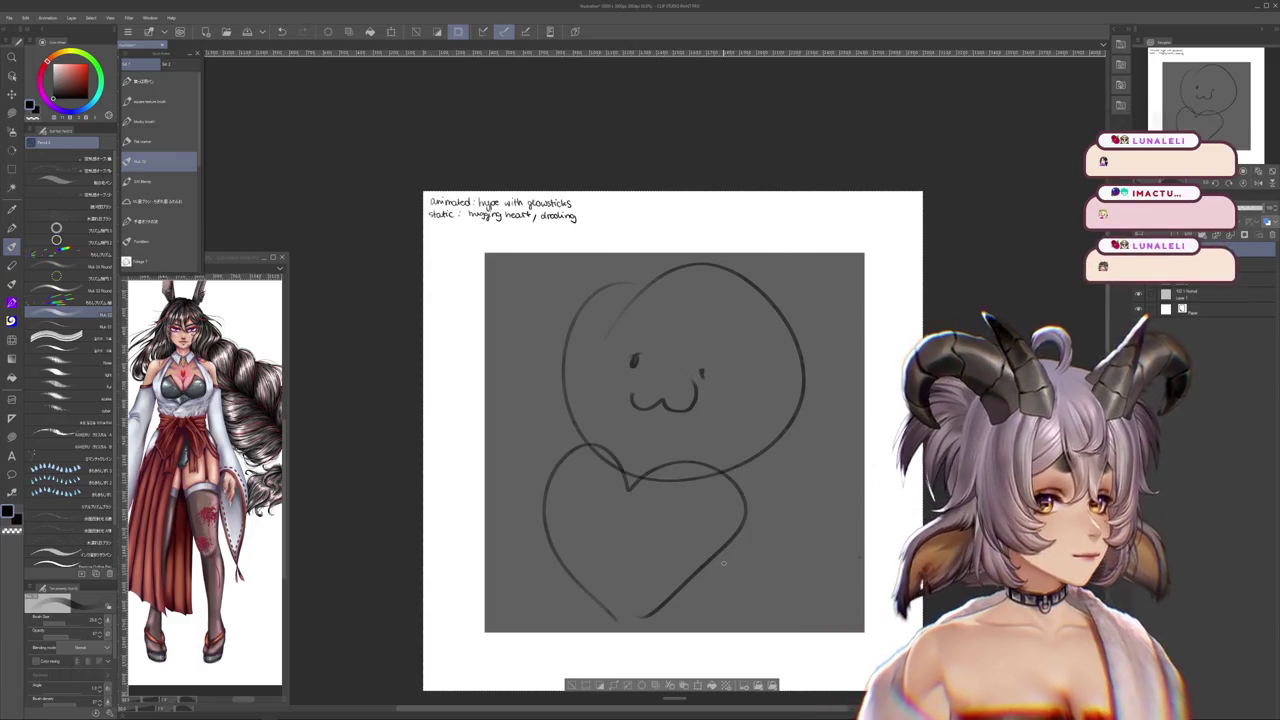
key("Delete")
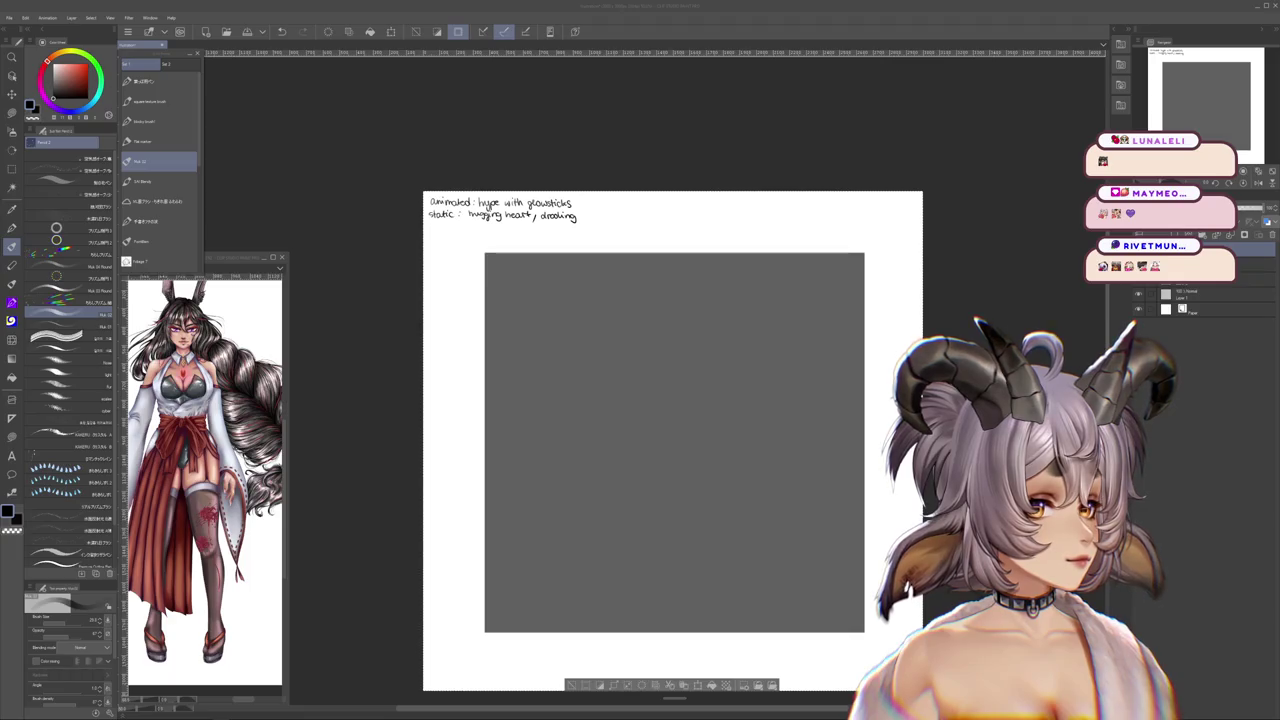
- Trace a large round head circle on the grey square
left_click_drag(660, 428, 653, 449)
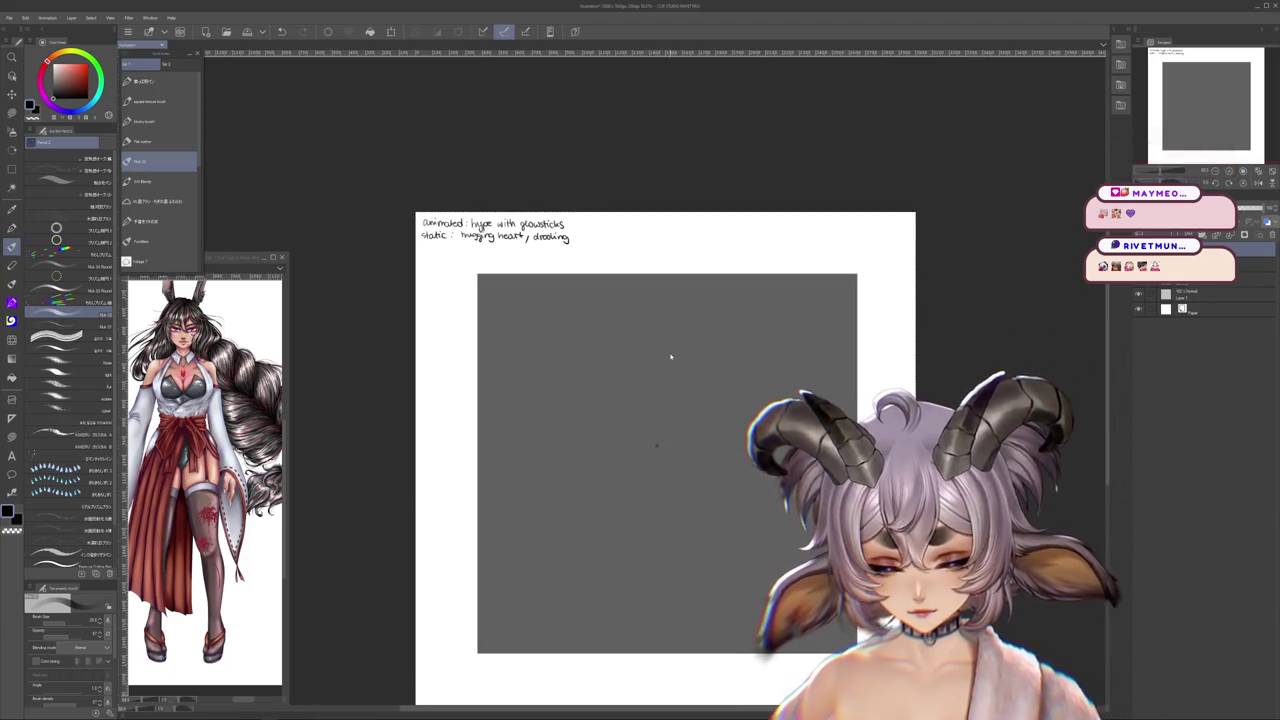
left_click_drag(657, 295, 572, 440)
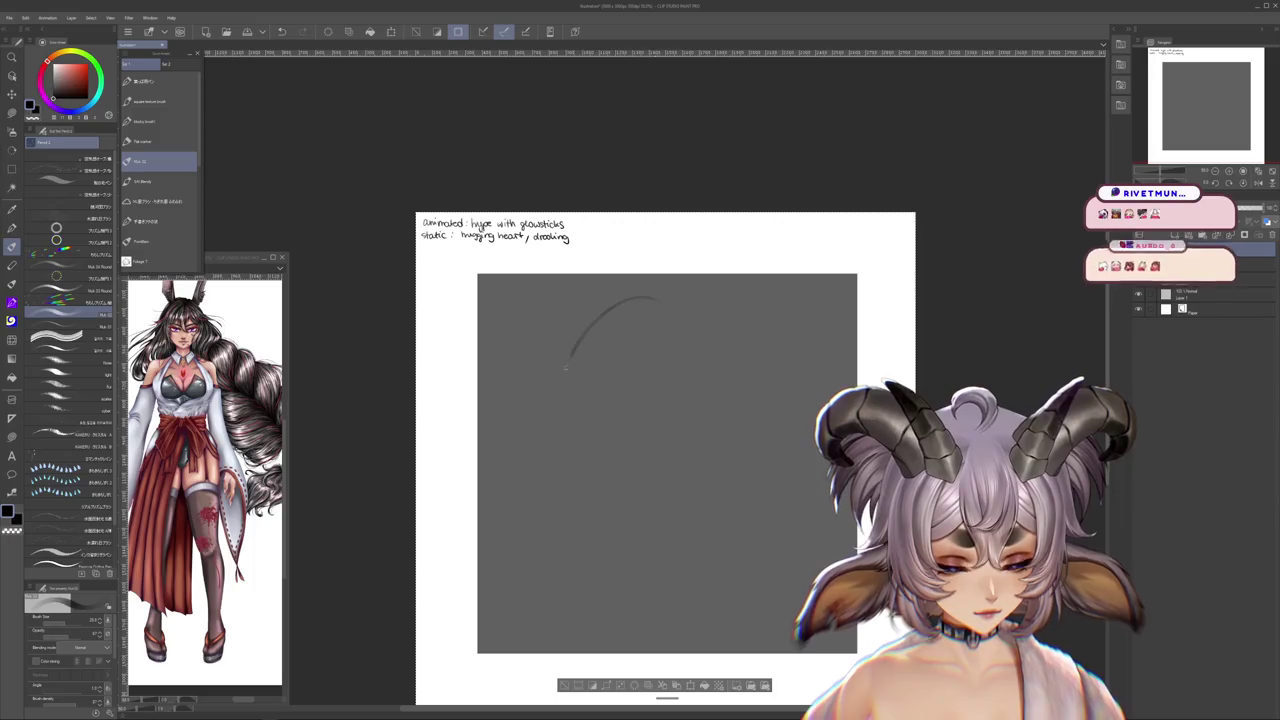
key("ctrl+z")
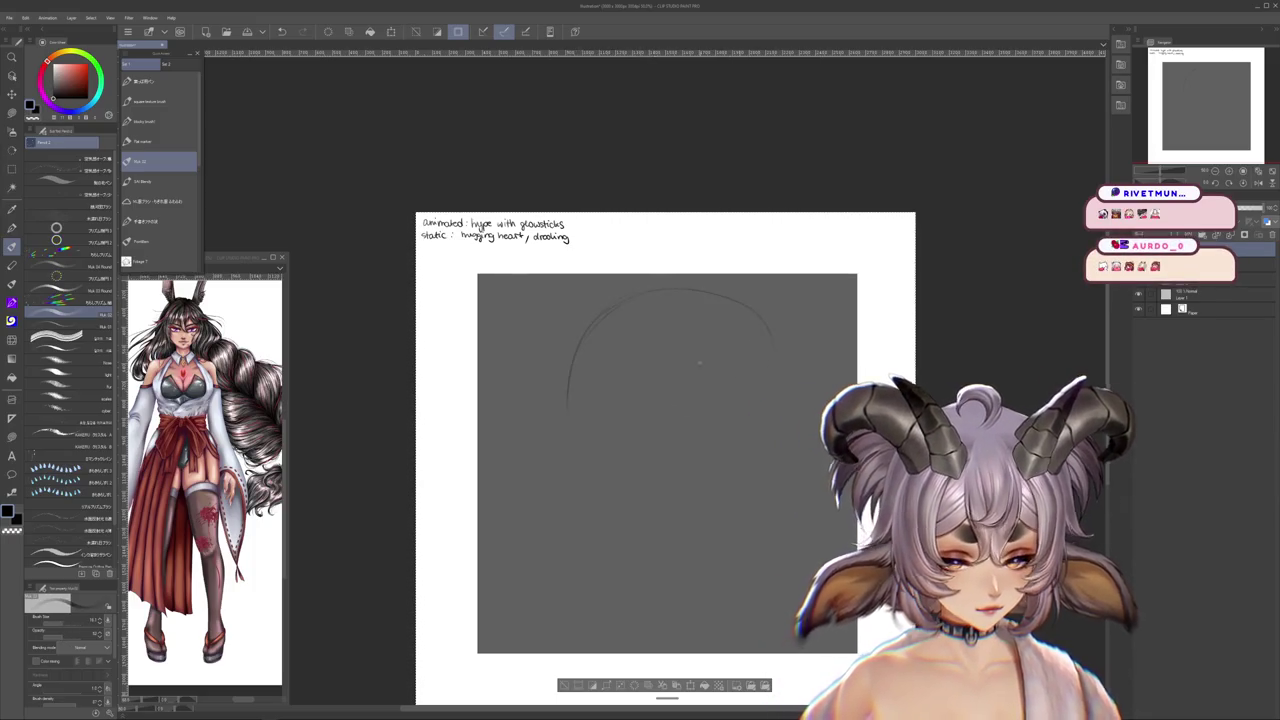
left_click_drag(600, 305, 712, 497)
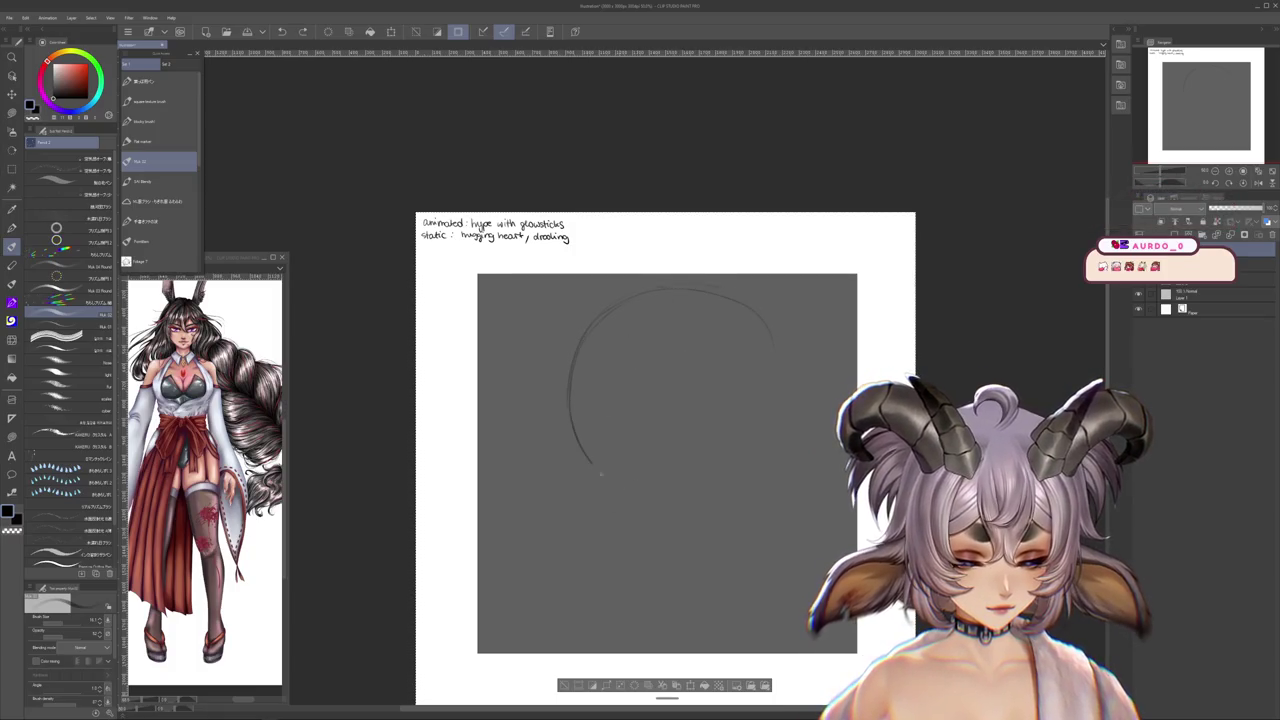
left_click_drag(690, 288, 785, 360)
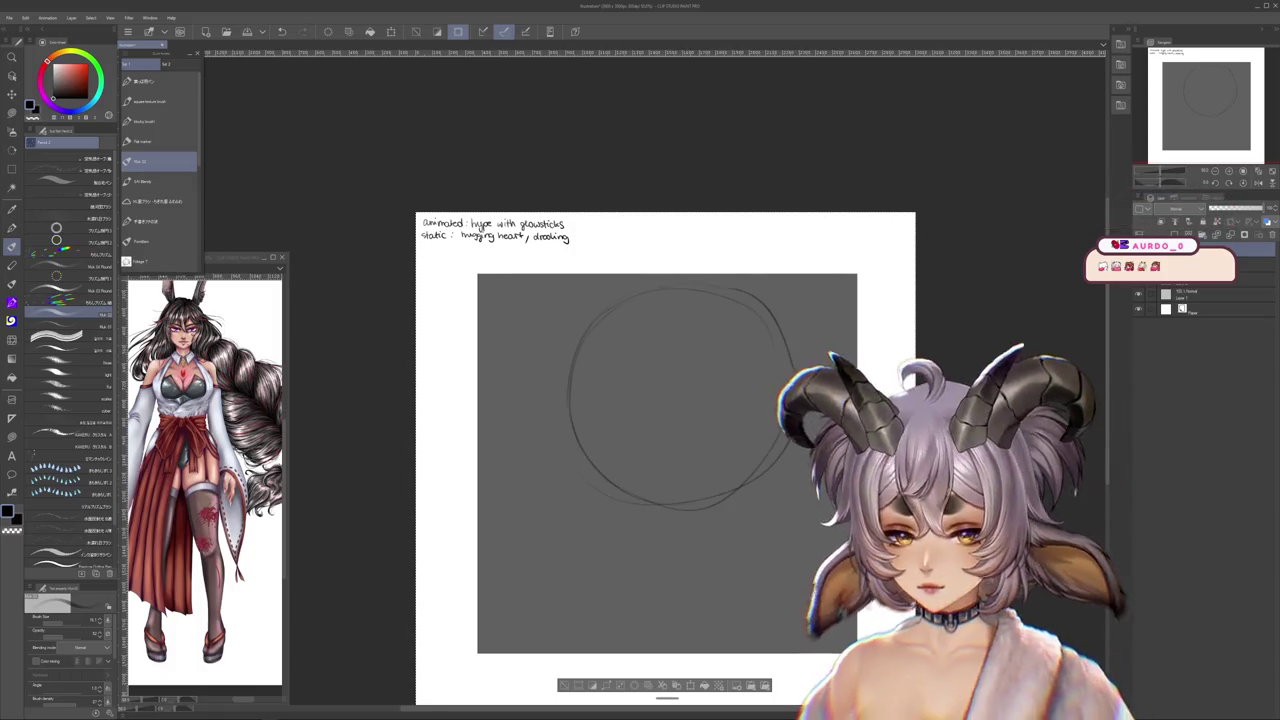
- Detach the bell-ringing emote document into a small floating reference window at top-left
left_click(13, 18)
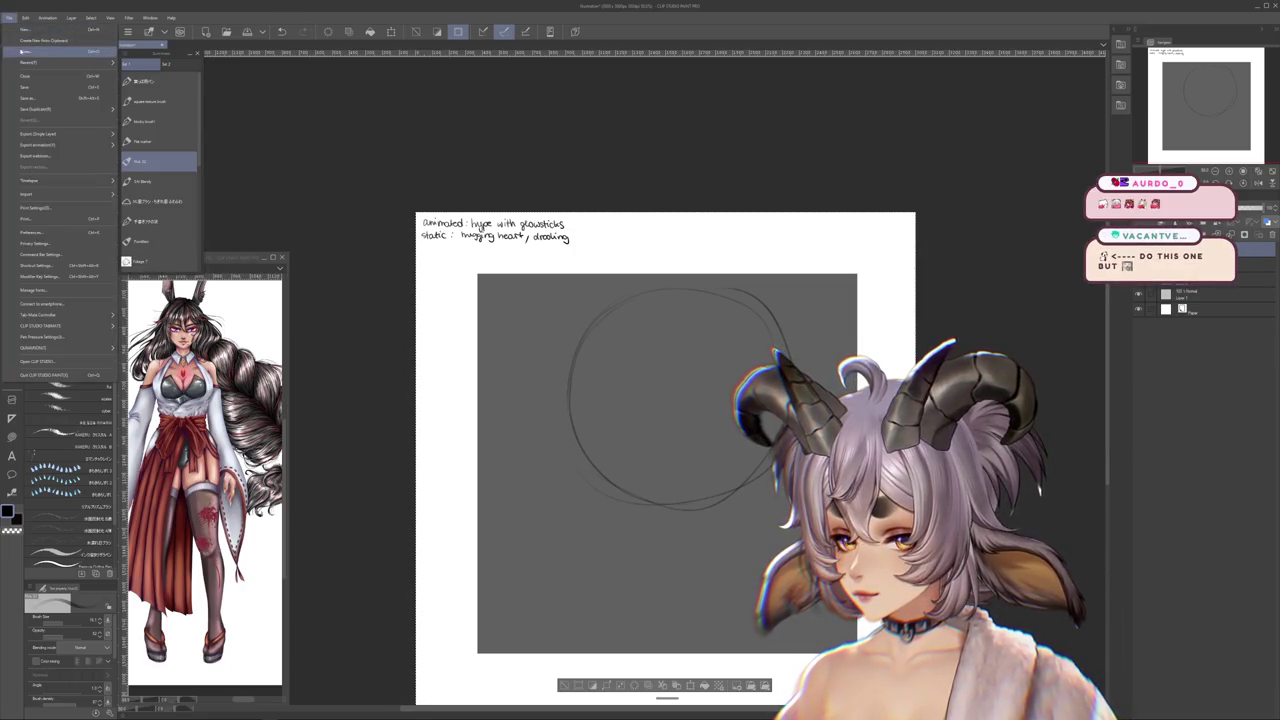
left_click(40, 40)
key("Escape")
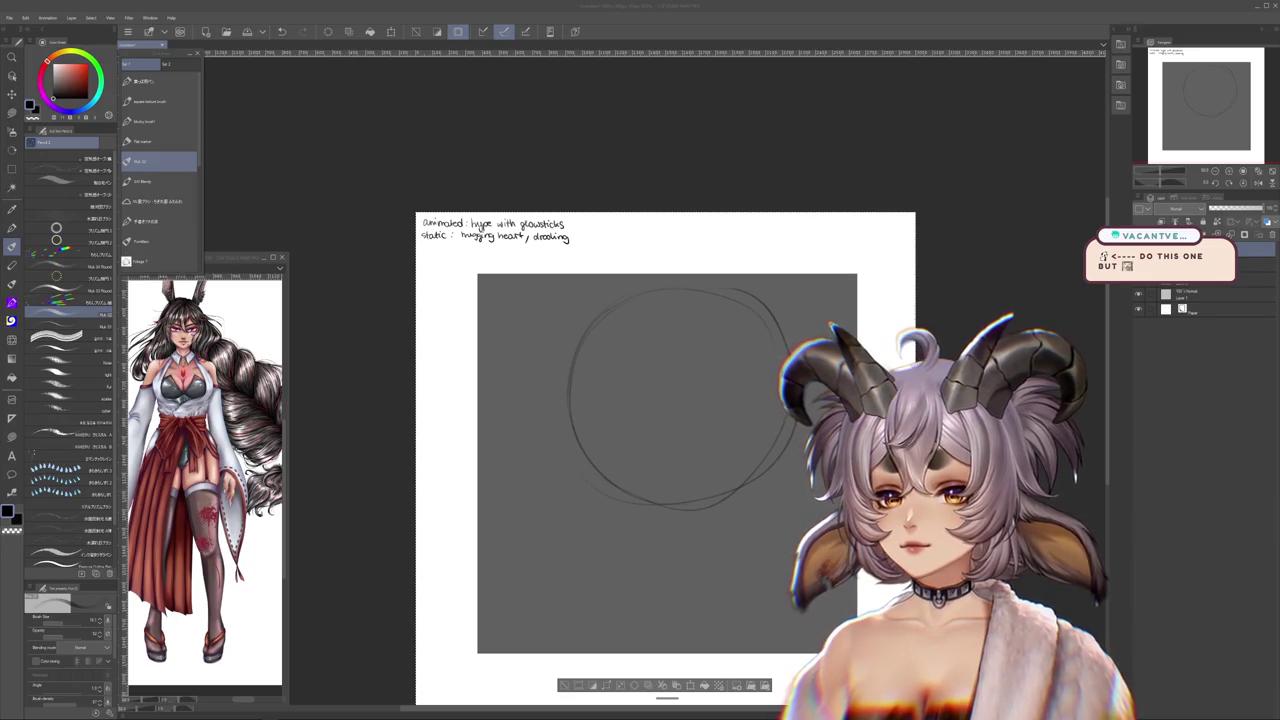
key("ctrl+Tab")
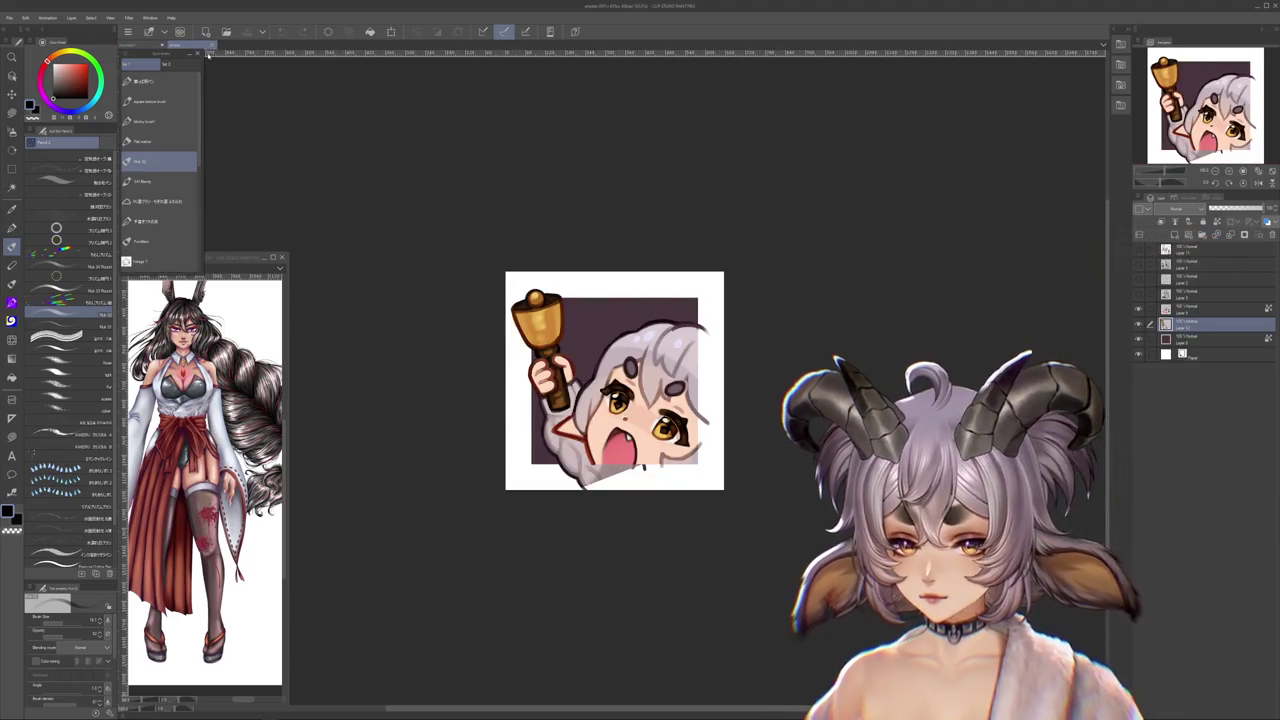
left_click_drag(197, 47, 326, 63)
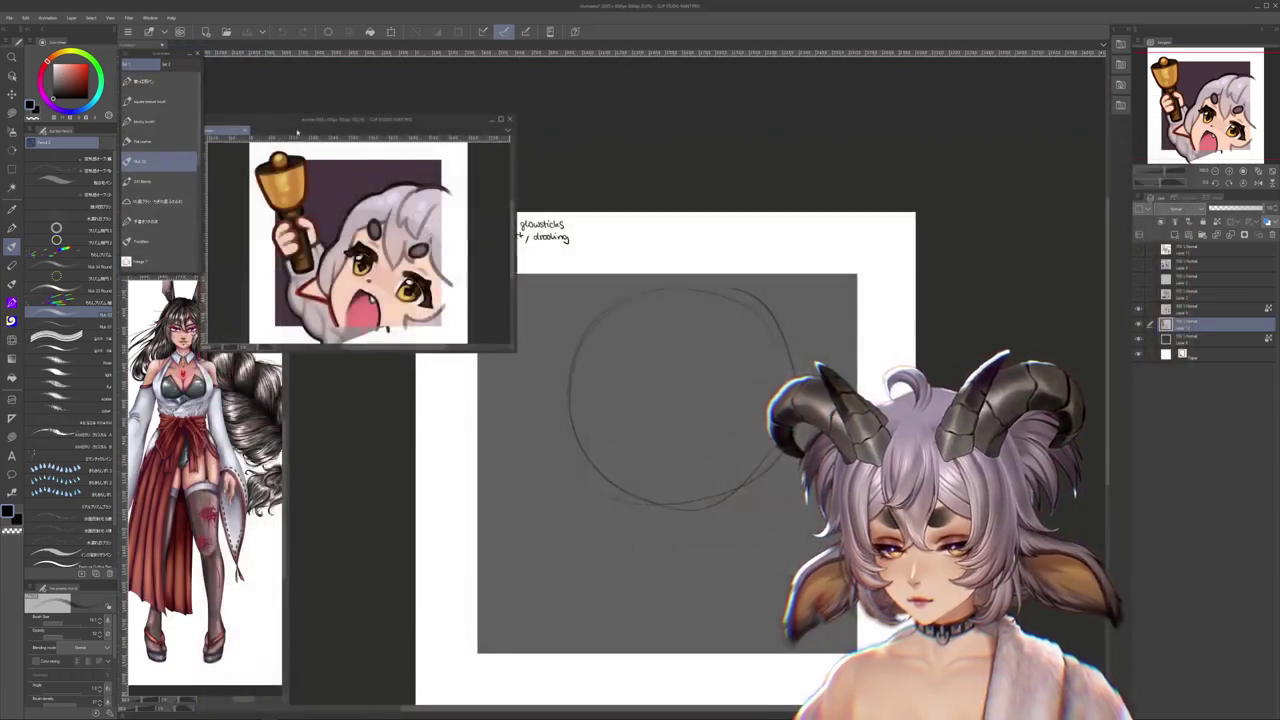
mouse_move(526, 160)
left_mouse_down()
mouse_move(388, 158)
mouse_move(404, 158)
left_mouse_up()
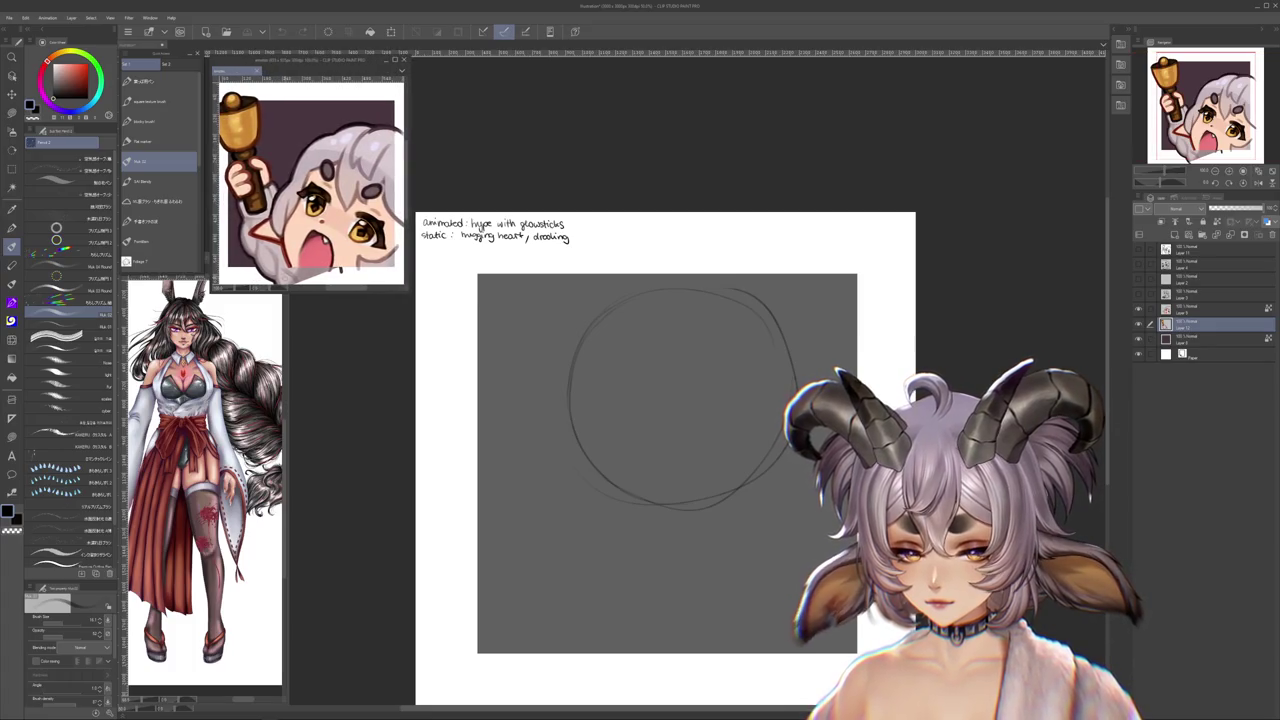
left_click_drag(294, 292, 297, 267)
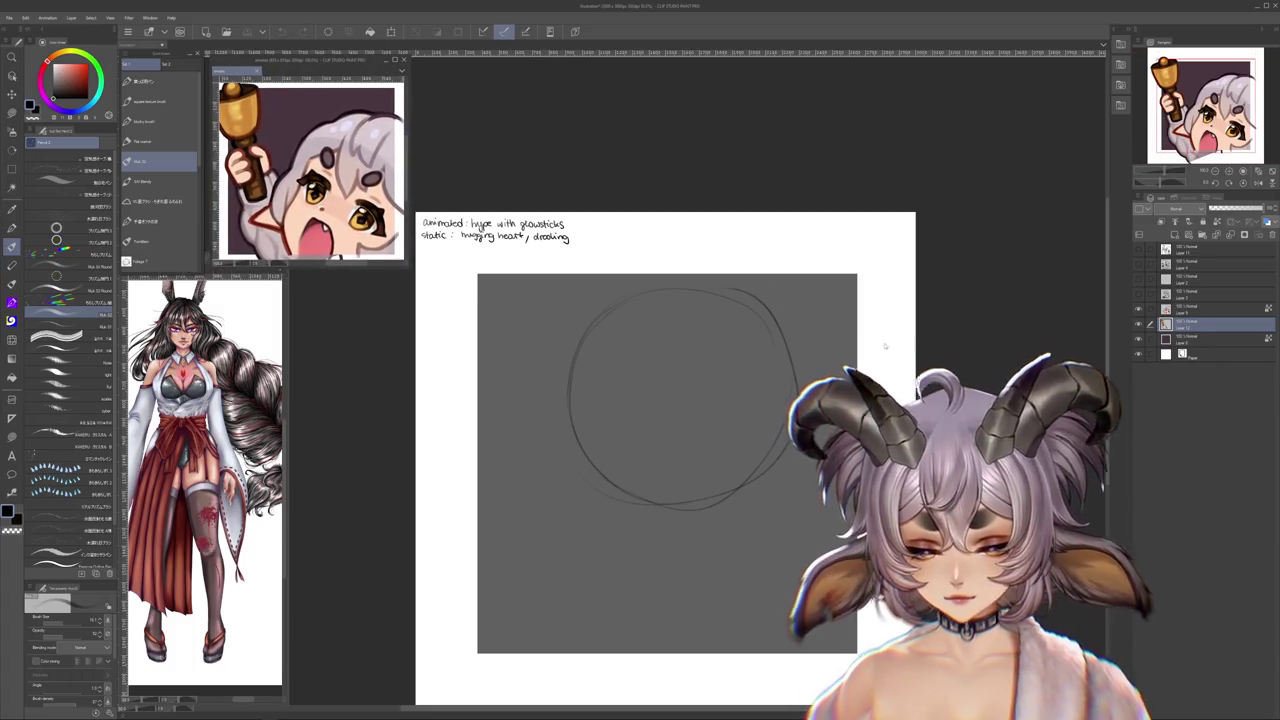
left_click(885, 344)
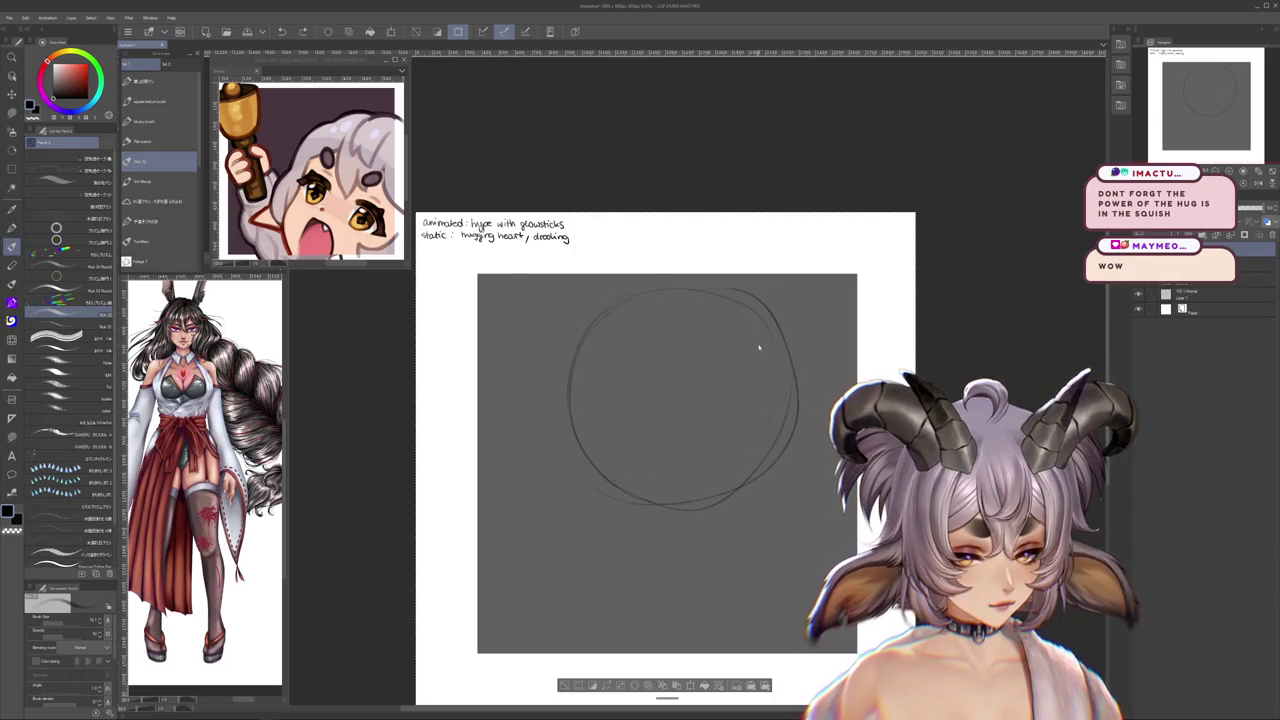
key("ctrl+z")
key("ctrl+y")
mouse_move(708, 420)
left_mouse_down()
mouse_move(691, 411)
mouse_move(681, 427)
mouse_move(600, 380)
left_mouse_up()
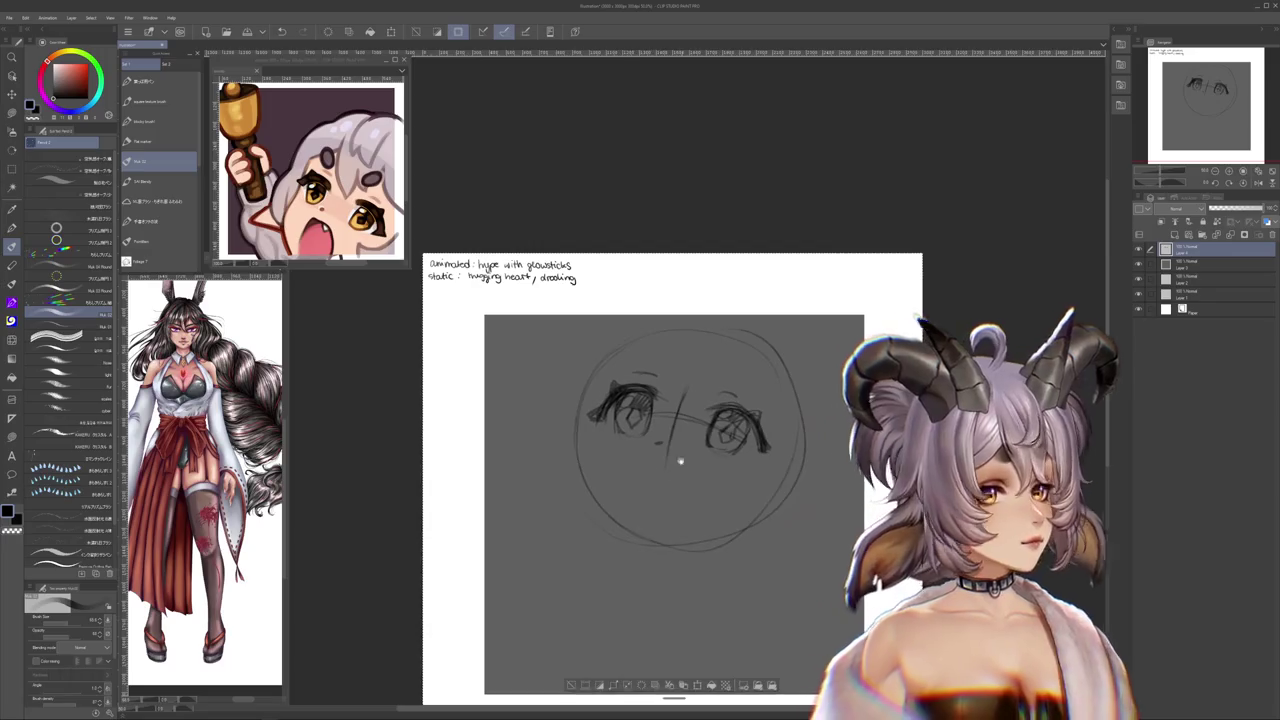
- Reframe the view and marquee-select the left eye's iris
left_click_drag(655, 443, 666, 480)
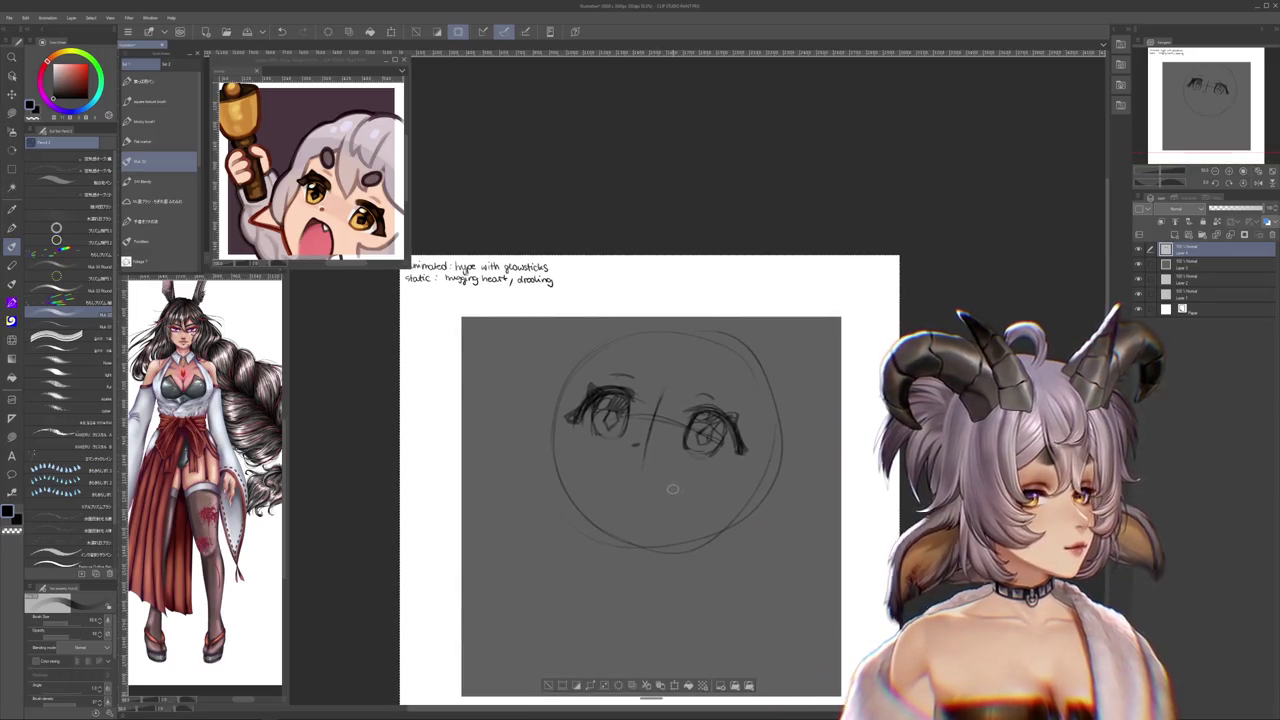
scroll(670, 480, "up", 1)
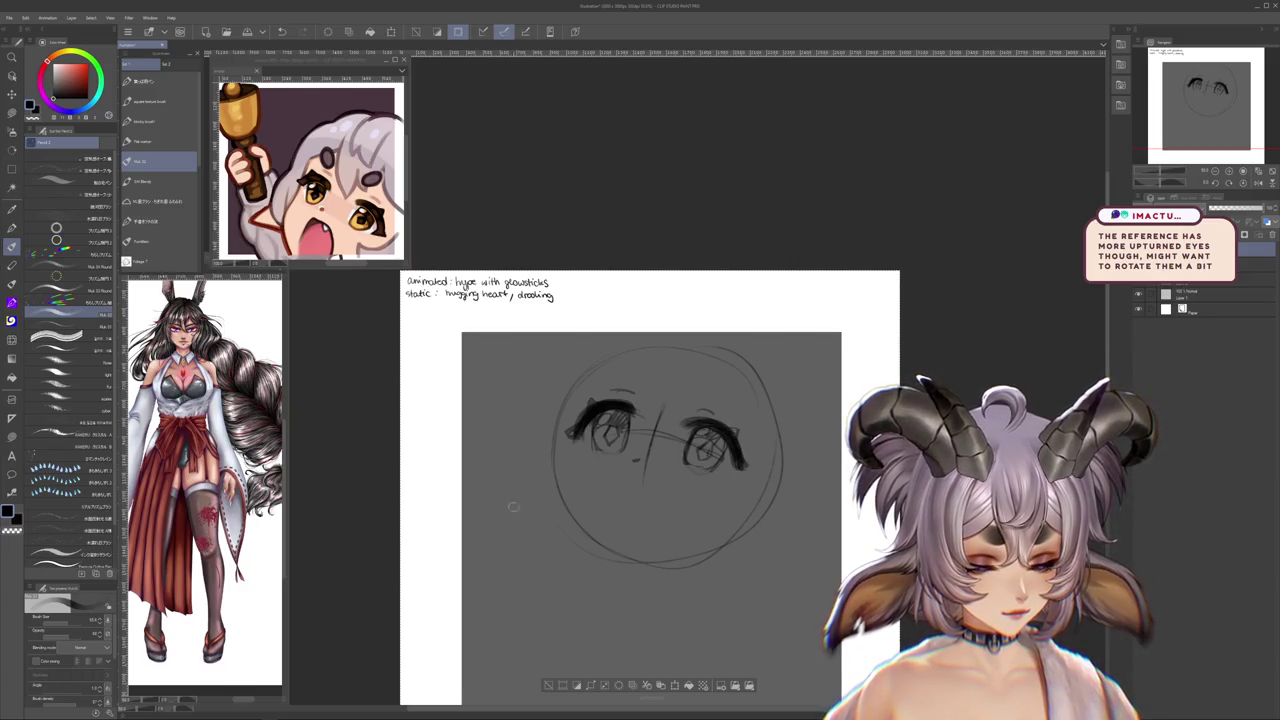
scroll(610, 430, "up", 1)
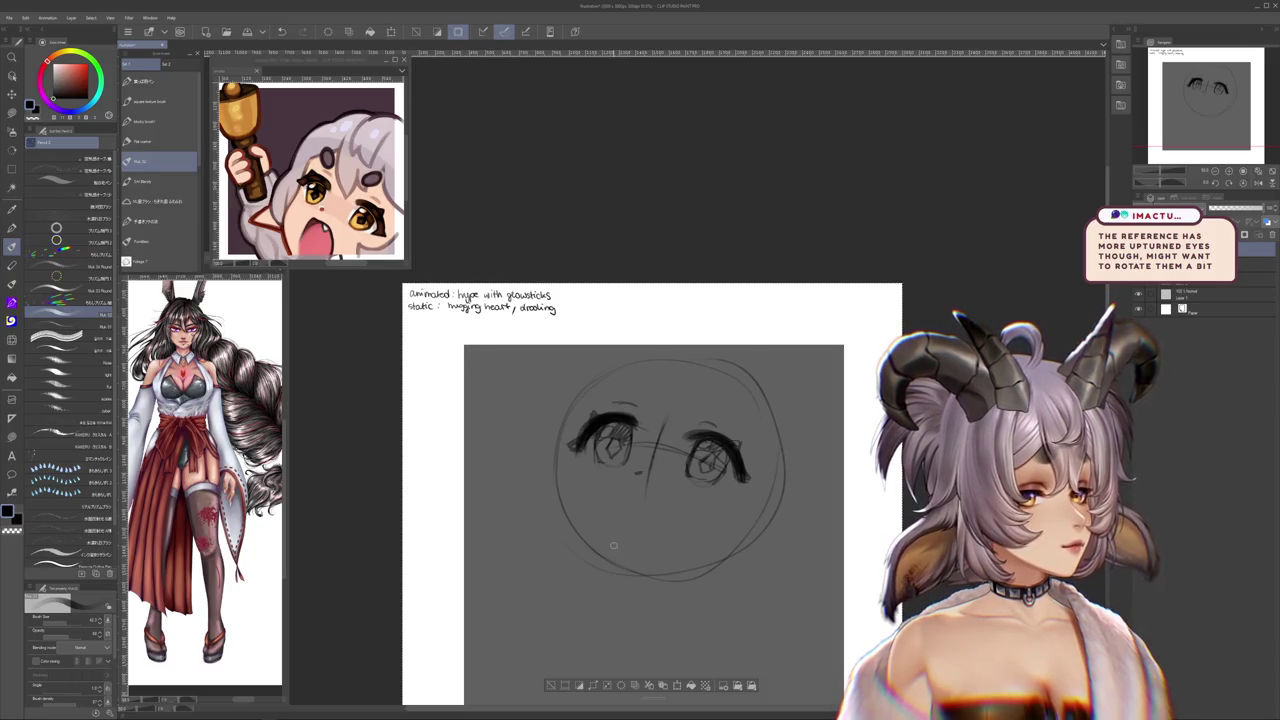
left_click_drag(624, 521, 620, 519)
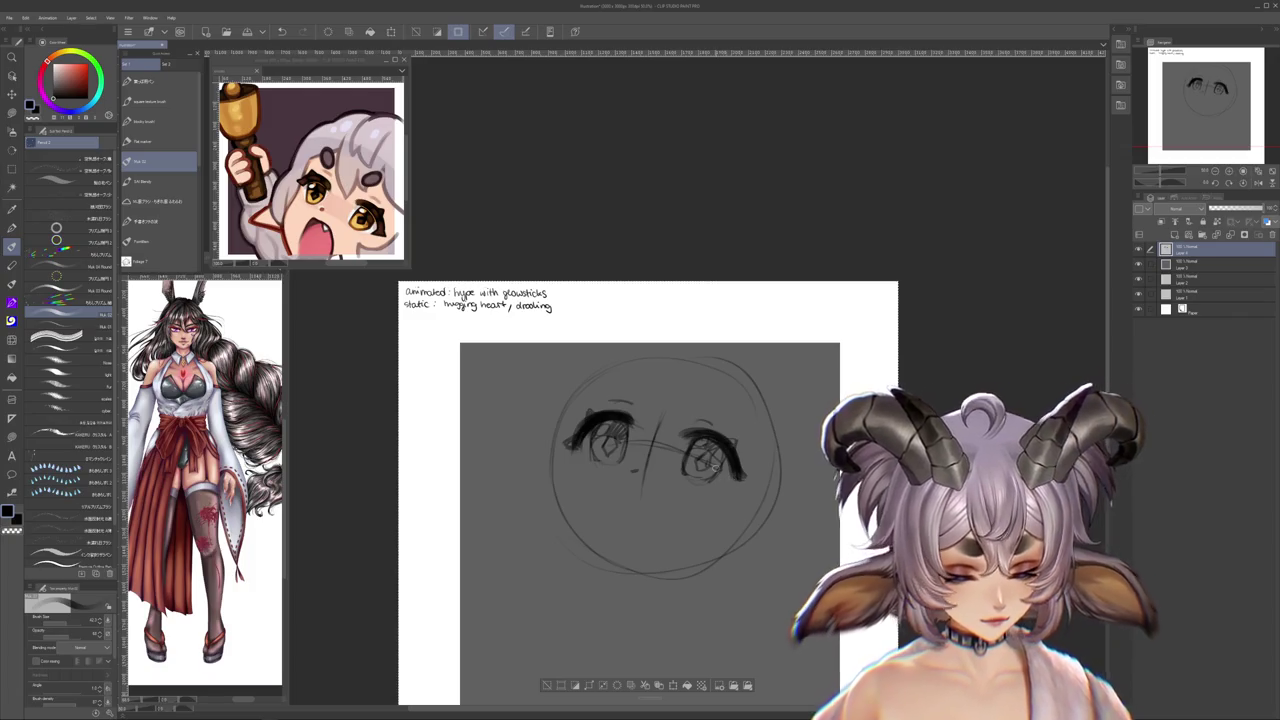
key("m")
left_click_drag(650, 448, 655, 480)
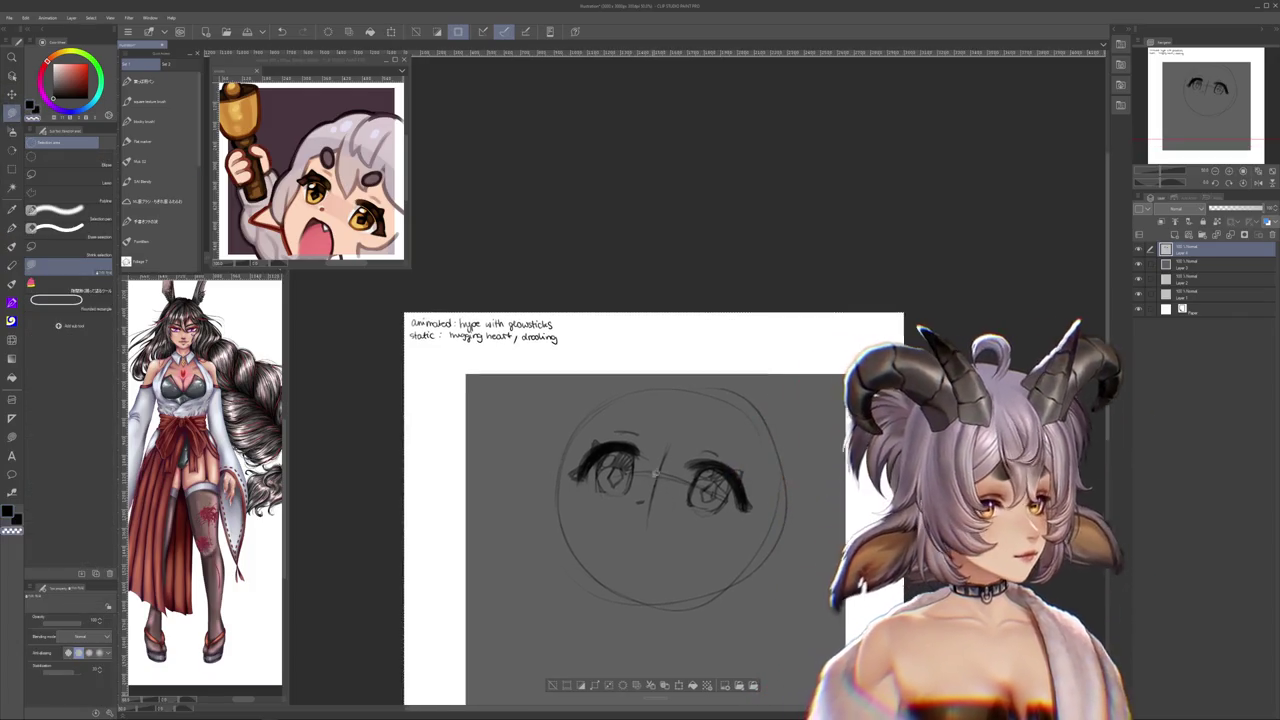
- Delete the left eye's iris and rotate the lassoed left lash arc into a tilt
key("Delete")
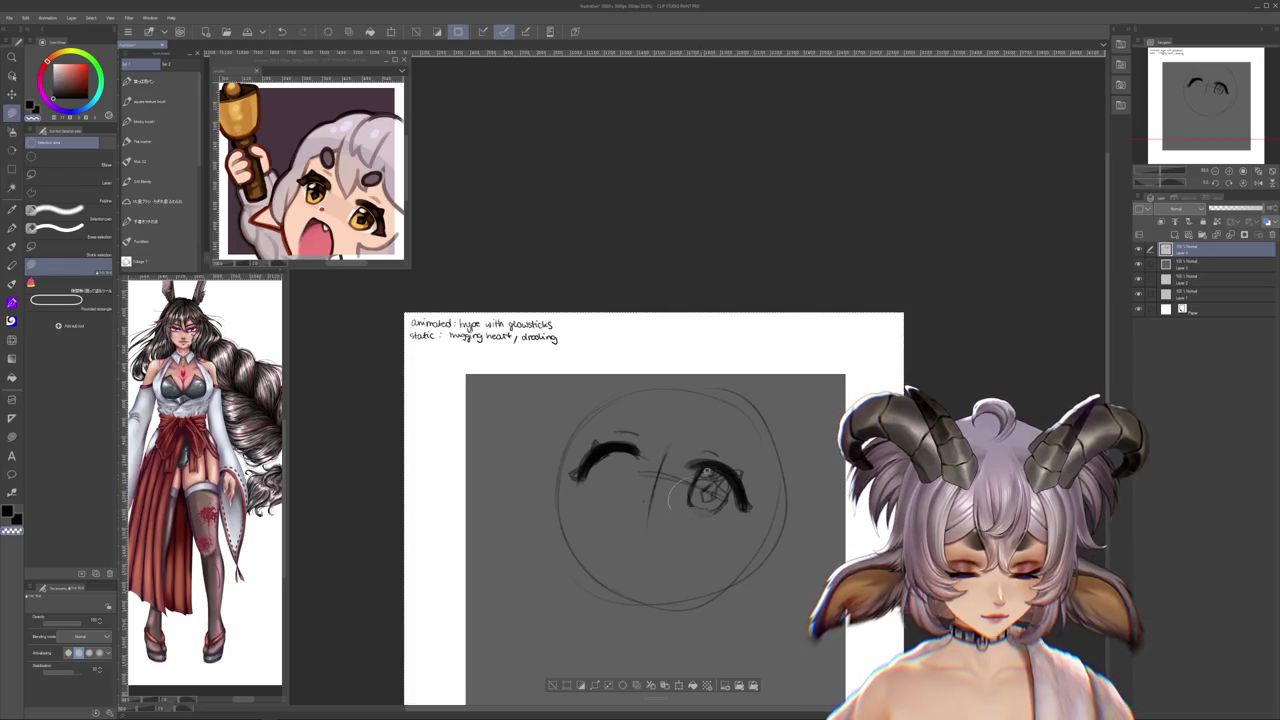
key("ctrl+d")
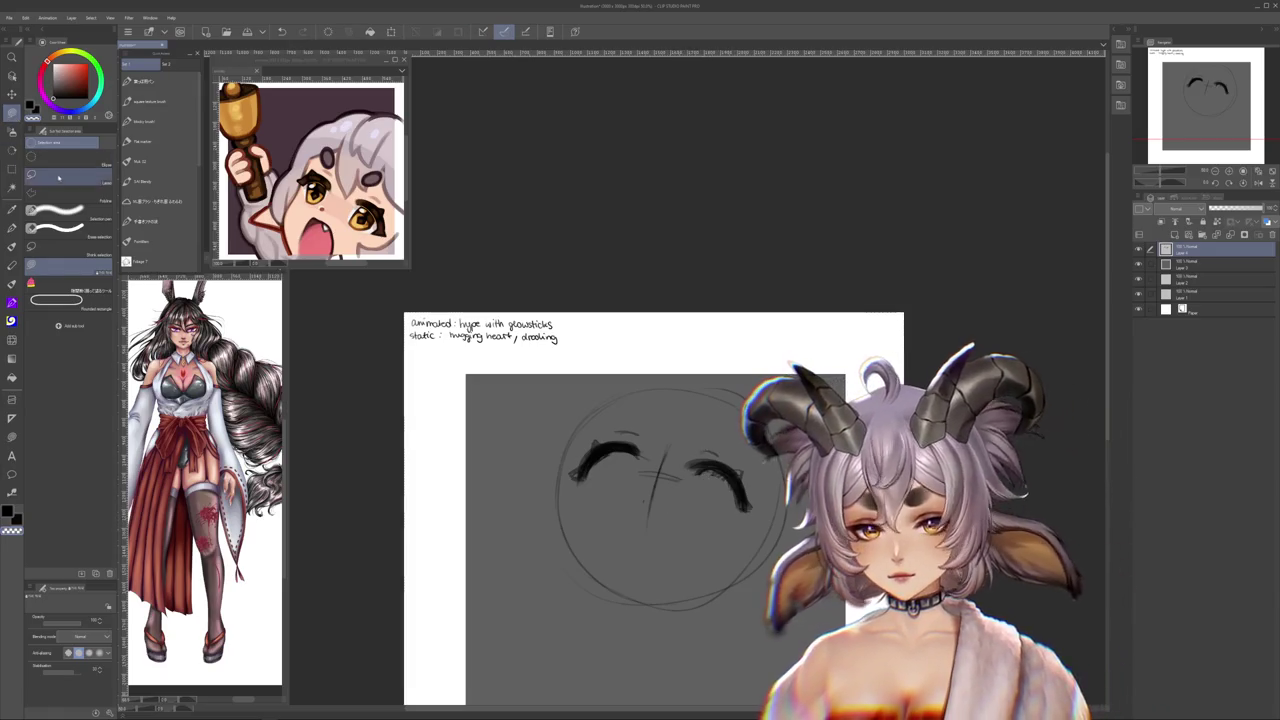
left_click(62, 175)
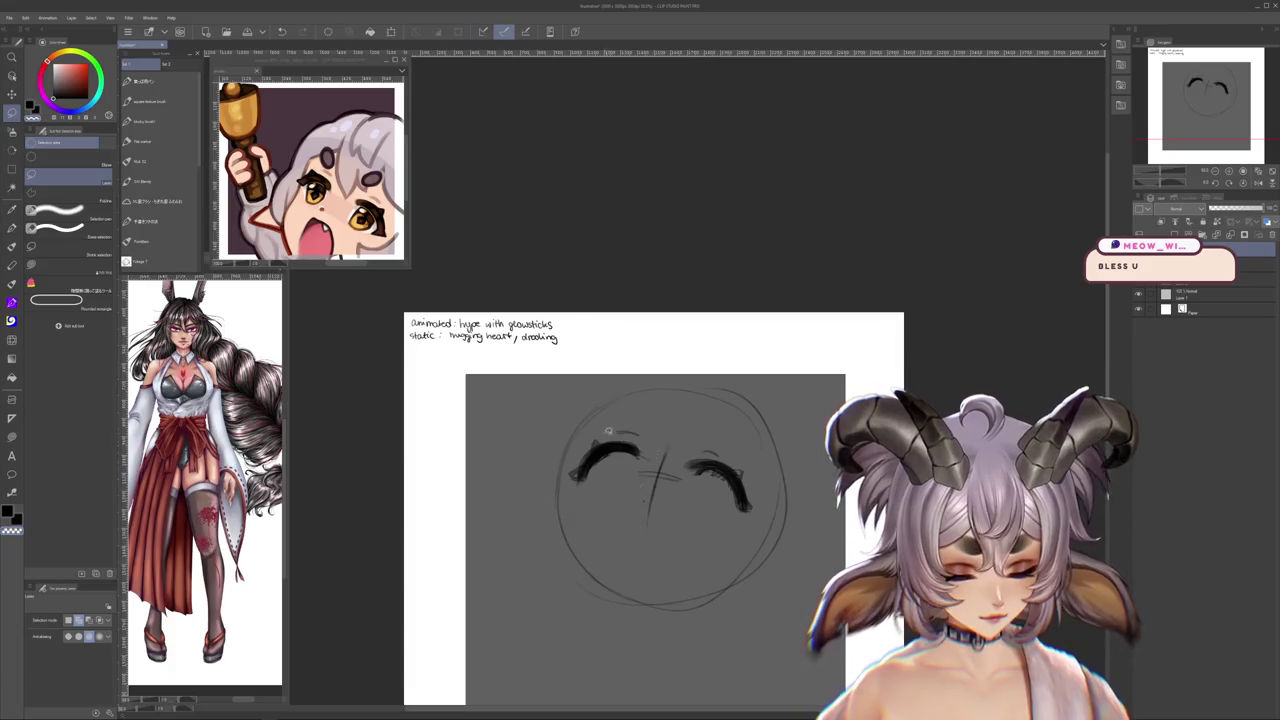
left_click_drag(613, 497, 600, 440)
key("ctrl+t")
left_click_drag(600, 520, 620, 504)
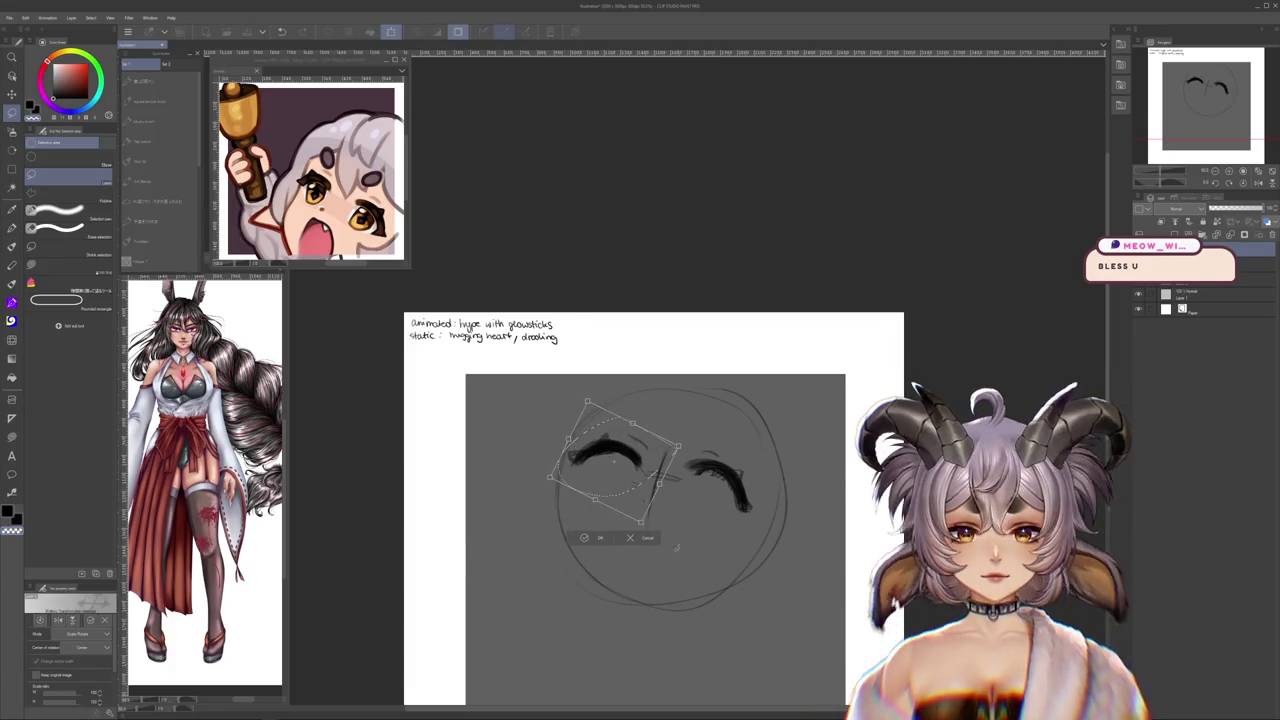
key("Return")
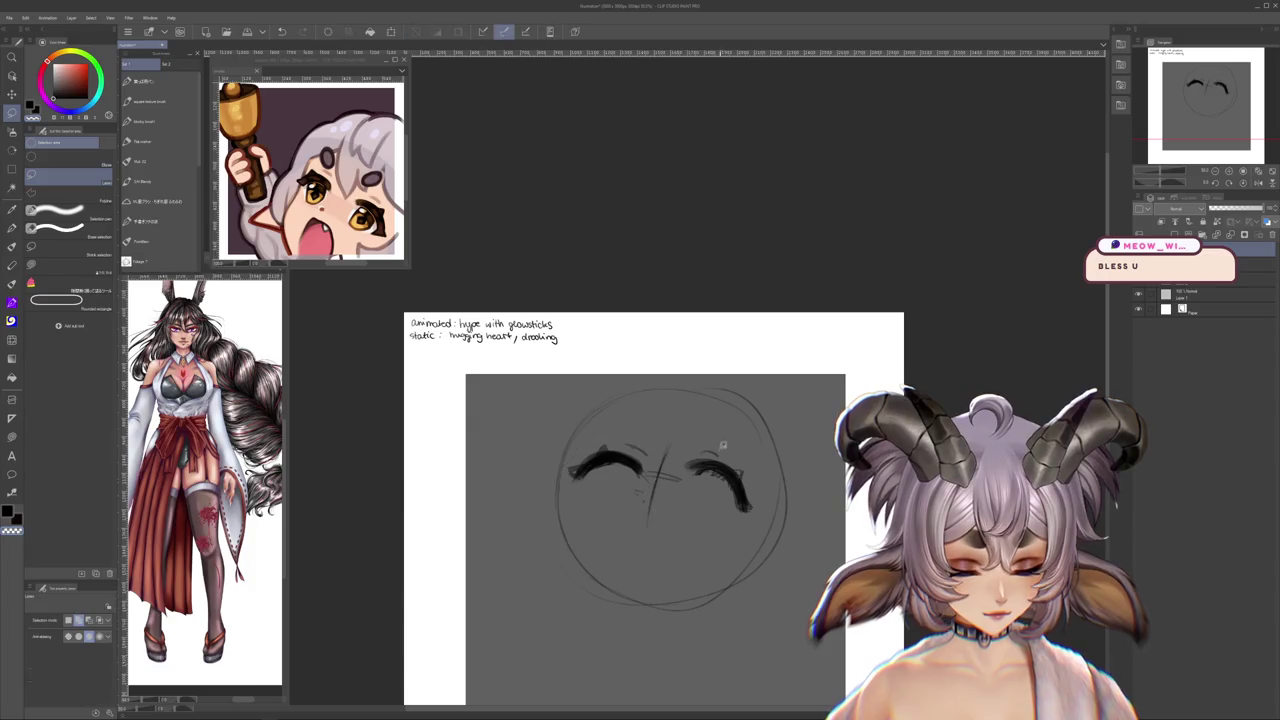
- Lasso and rotate the right eye arc to match, then return to the brush
left_click_drag(718, 530, 765, 458)
left_click(746, 551)
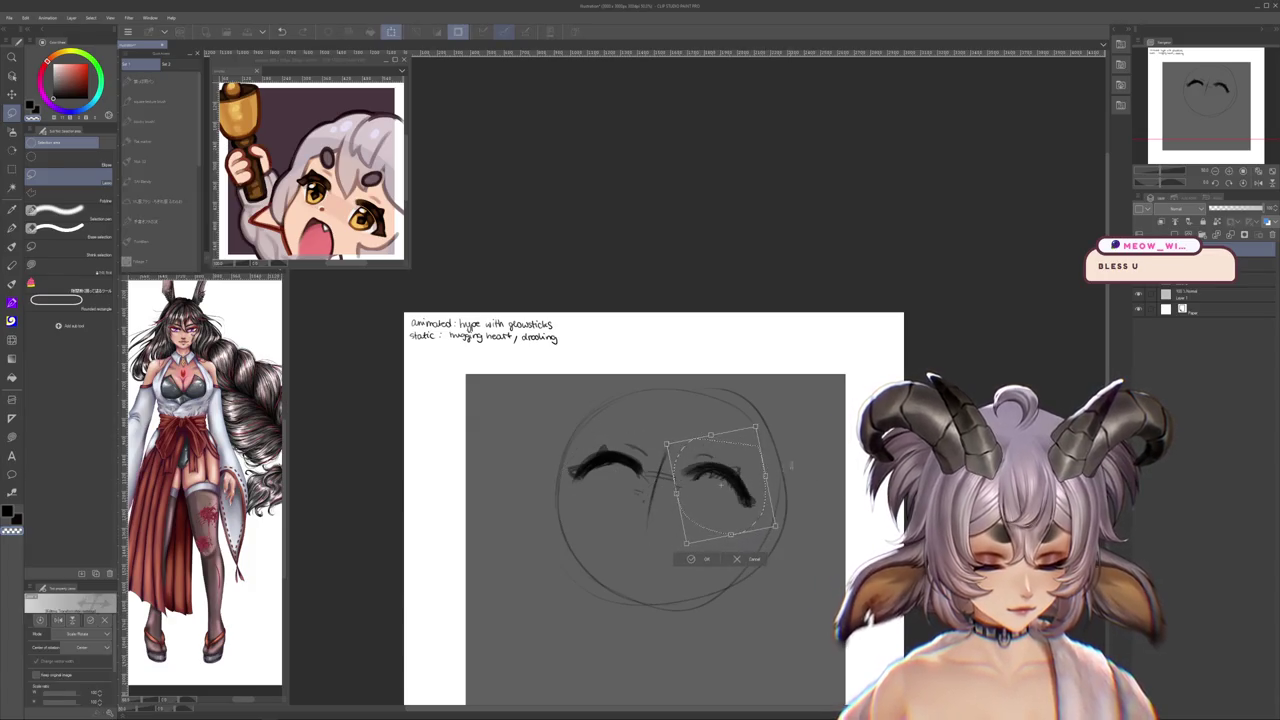
left_click_drag(775, 540, 770, 536)
key("Return")
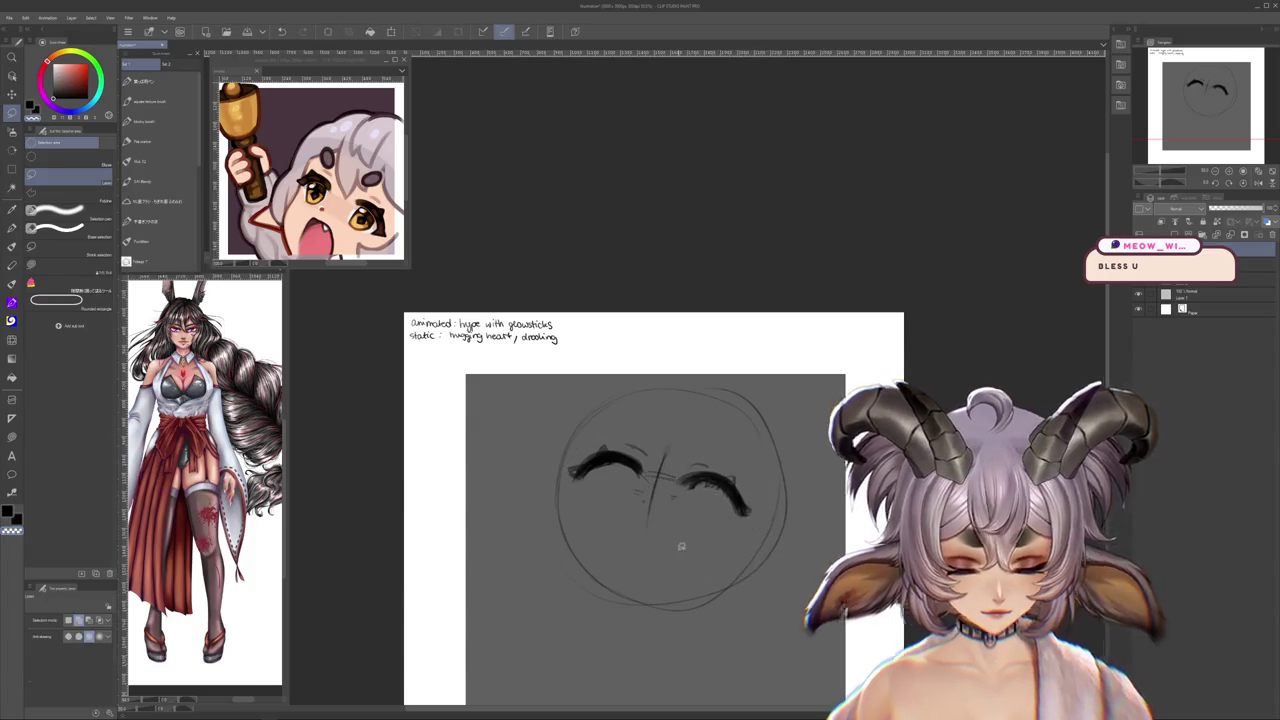
key("b")
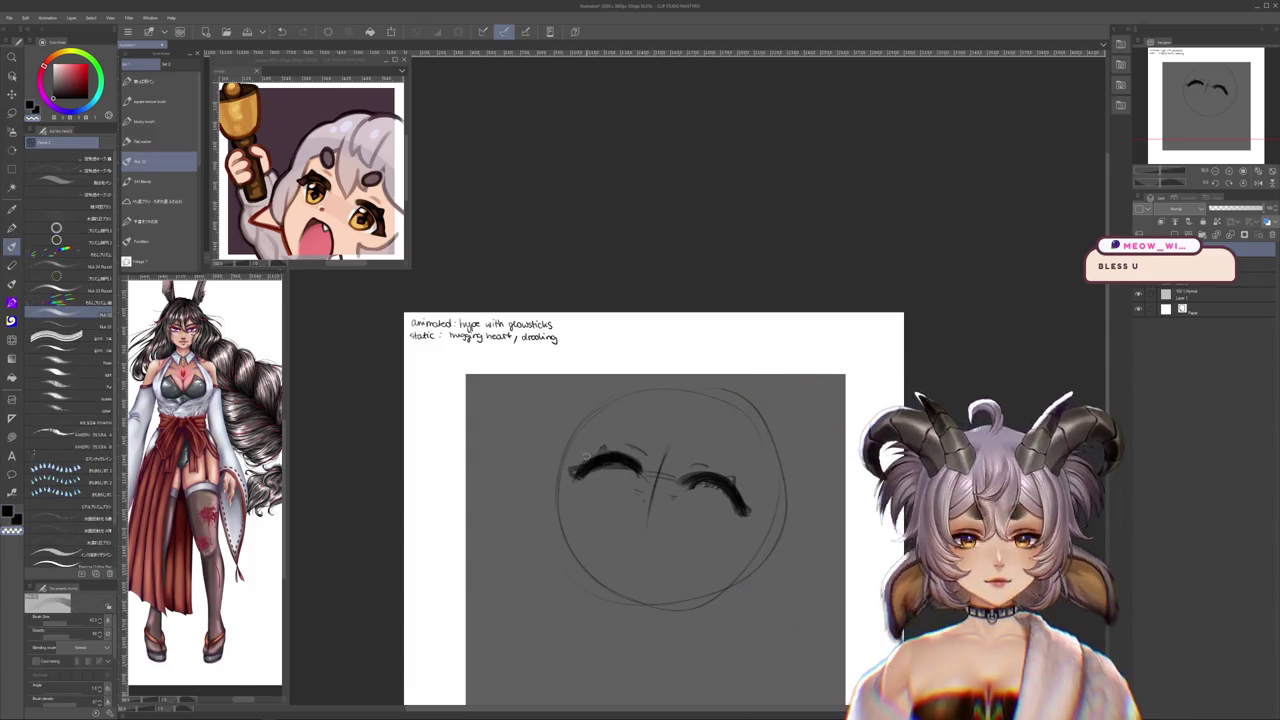
- Darken the left eye arc's upper edge, then pan and rotate the view to review it
left_click_drag(592, 458, 612, 452)
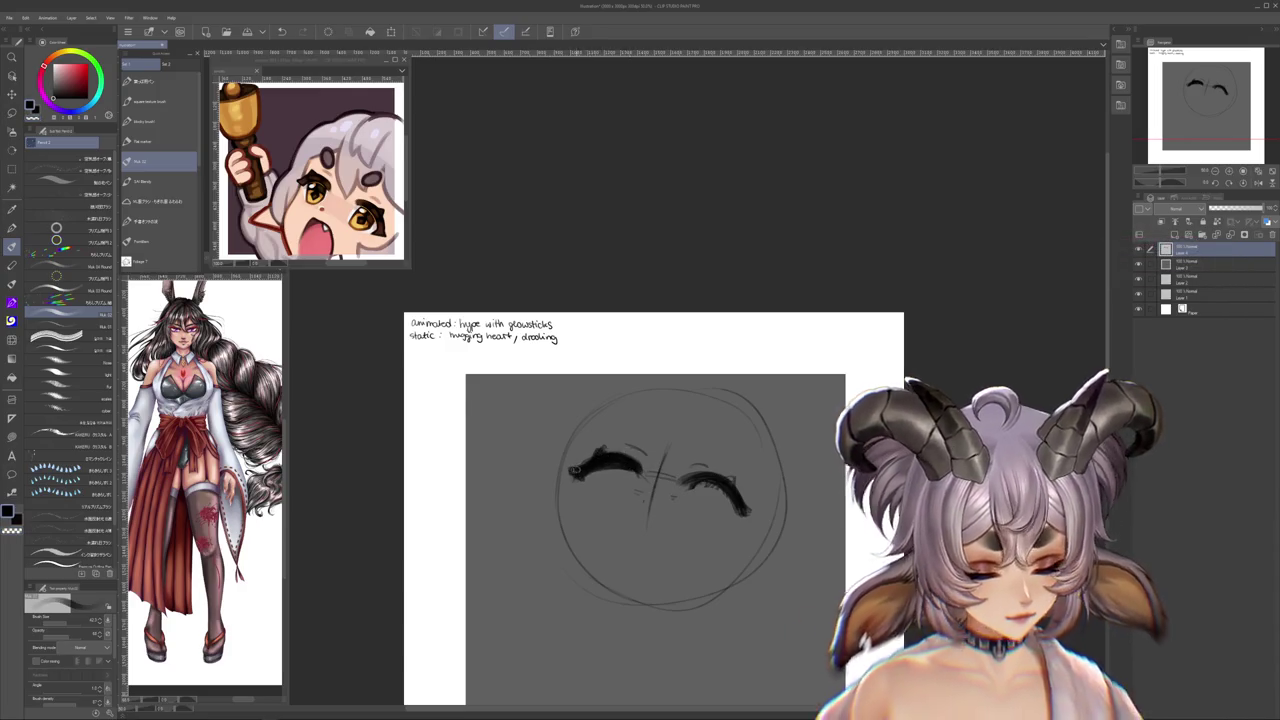
left_click_drag(720, 451, 714, 450)
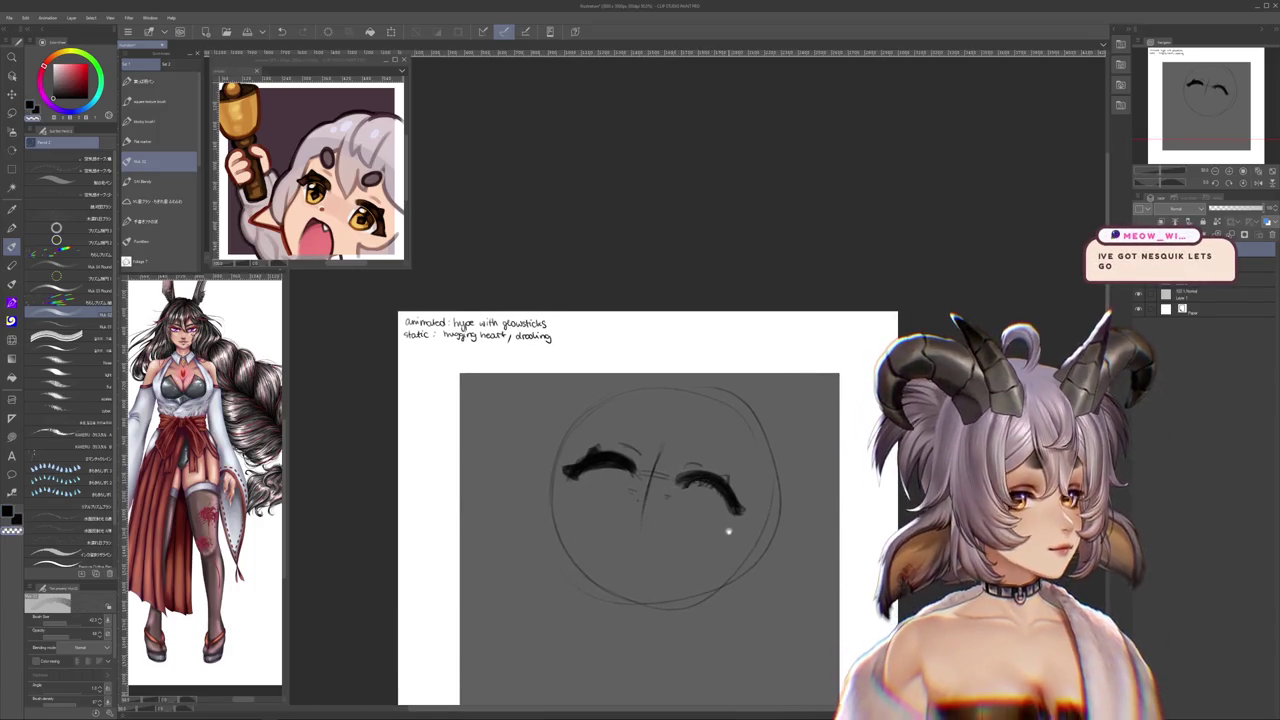
left_click_drag(728, 528, 731, 539)
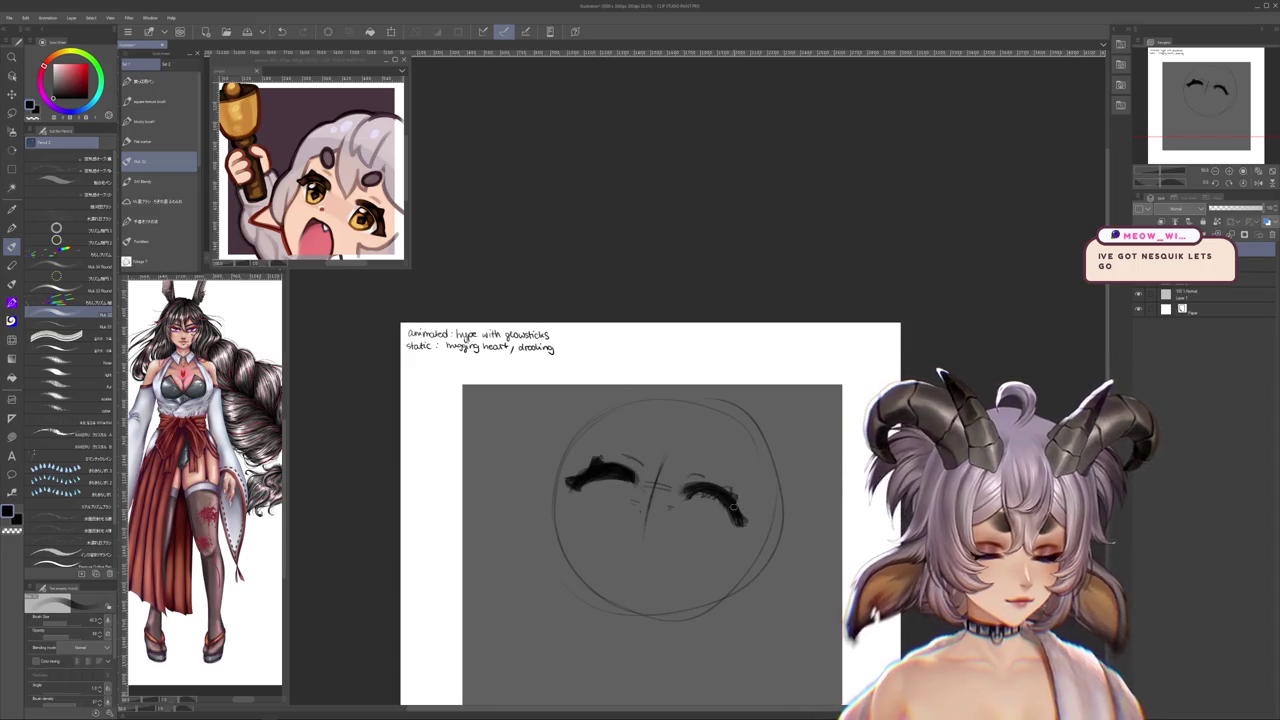
mouse_move(727, 492)
left_mouse_down()
mouse_move(806, 378)
mouse_move(770, 489)
left_mouse_up()
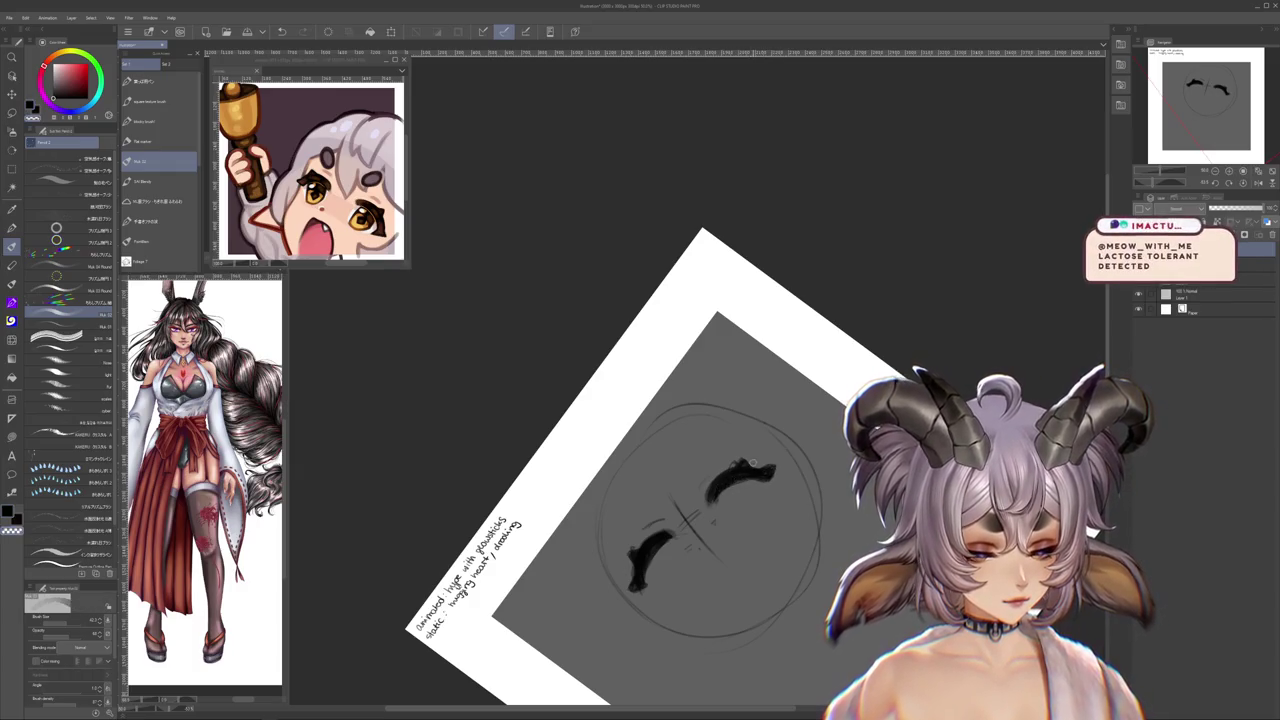
mouse_move(761, 456)
left_mouse_down()
mouse_move(723, 580)
mouse_move(753, 553)
mouse_move(737, 557)
mouse_move(737, 523)
left_mouse_up()
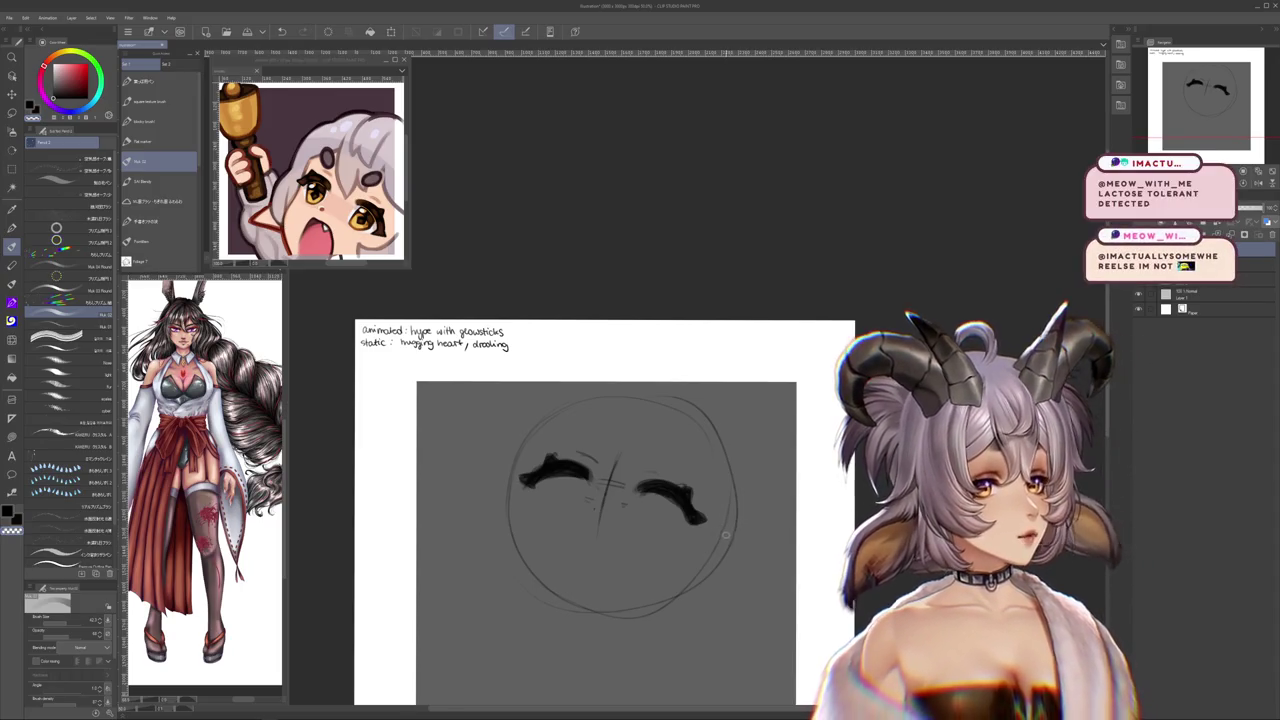
left_click_drag(708, 577, 723, 580)
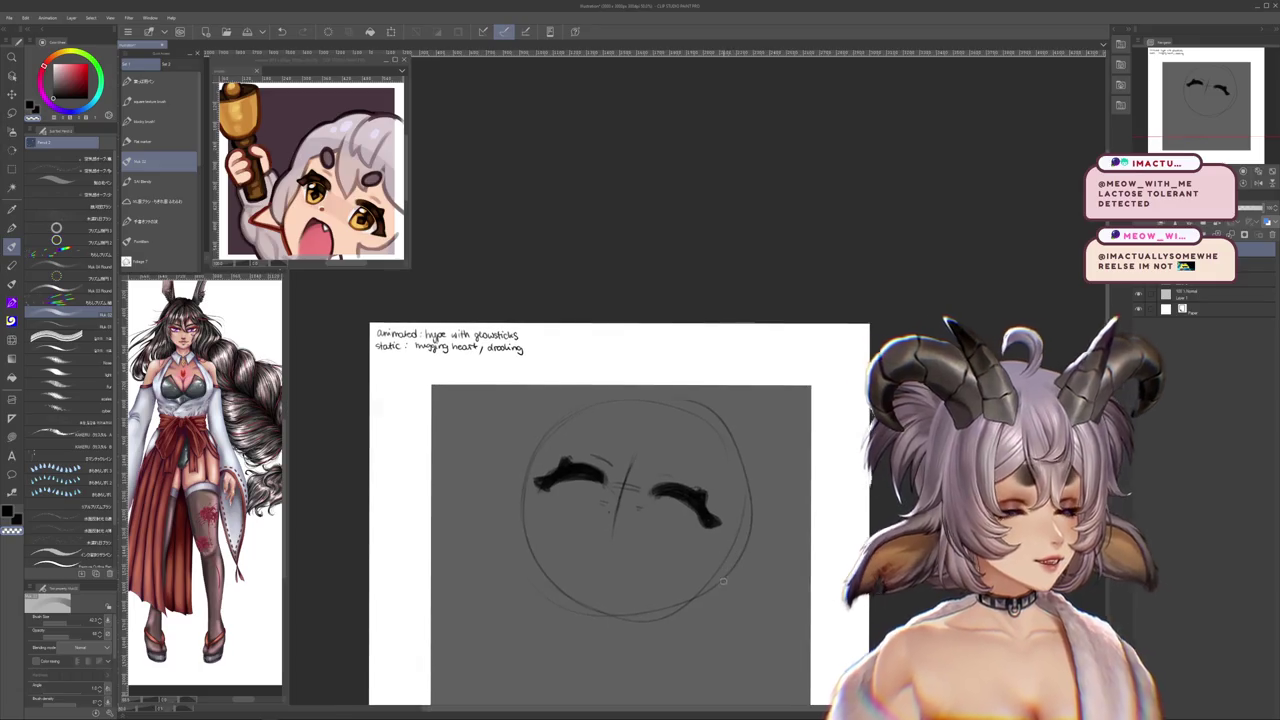
left_click_drag(728, 482, 745, 489)
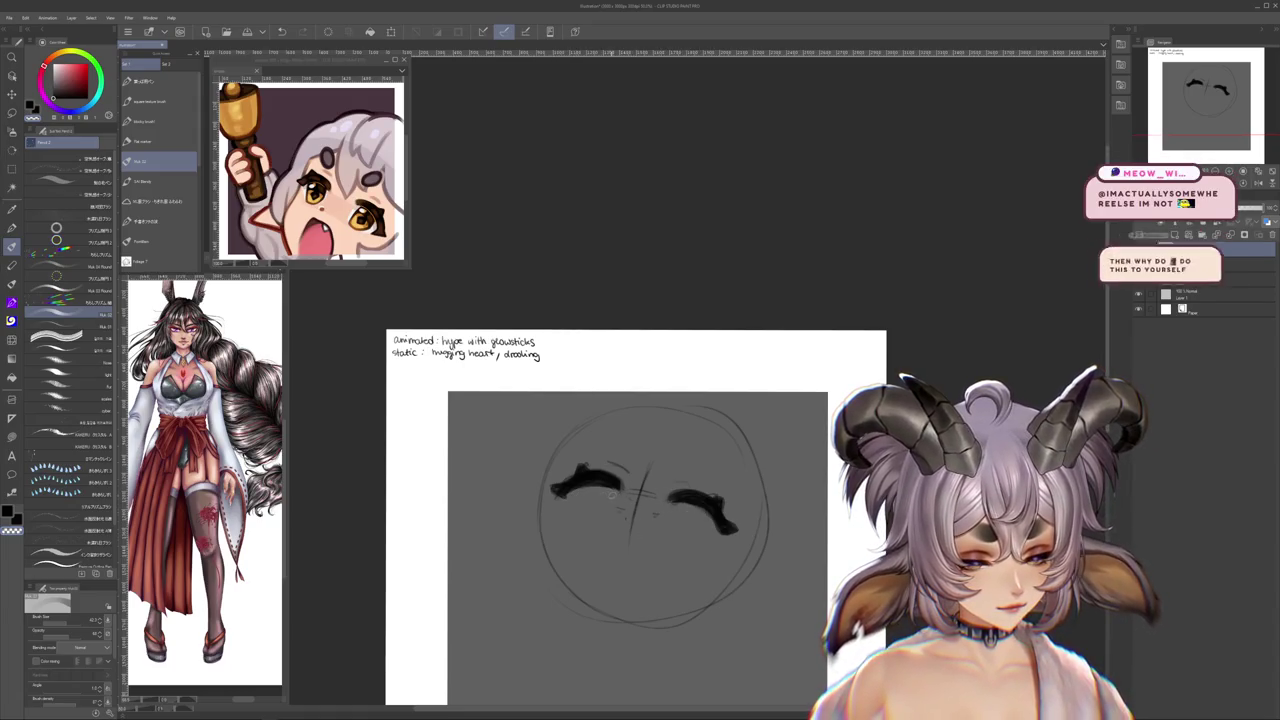
left_click_drag(659, 542, 646, 570)
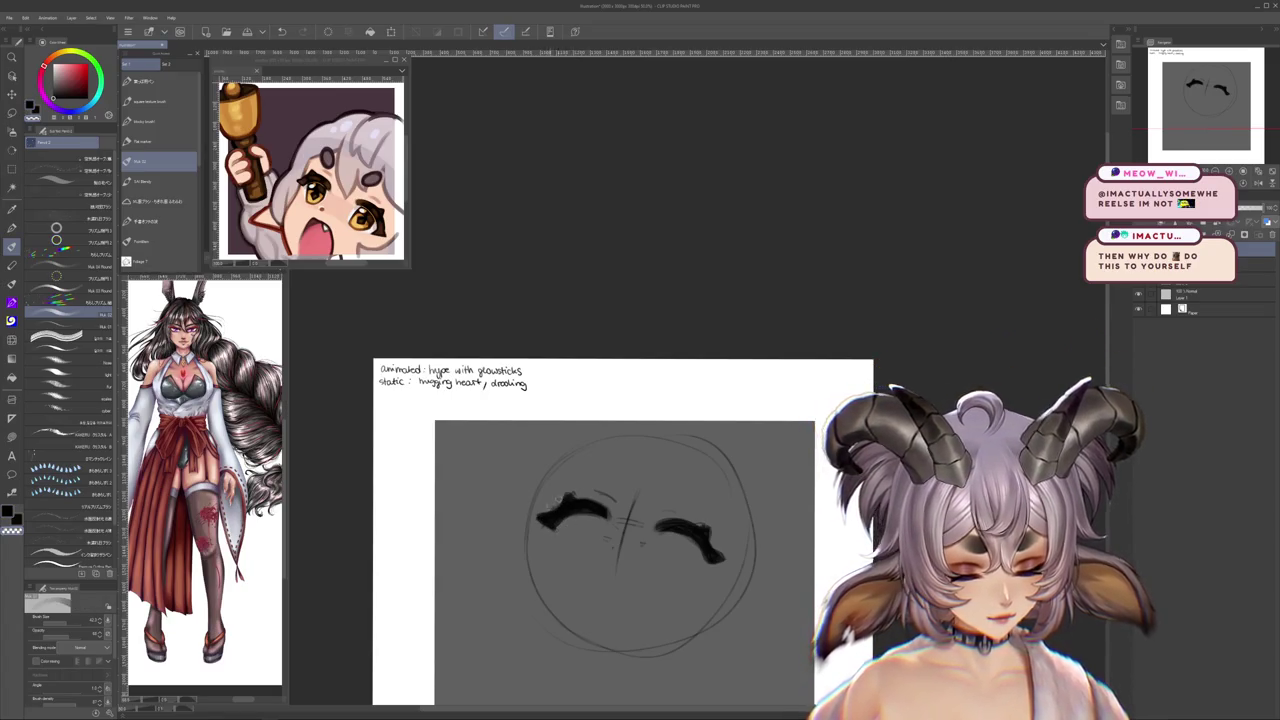
mouse_move(734, 566)
left_mouse_down()
mouse_move(694, 543)
mouse_move(687, 568)
left_mouse_up()
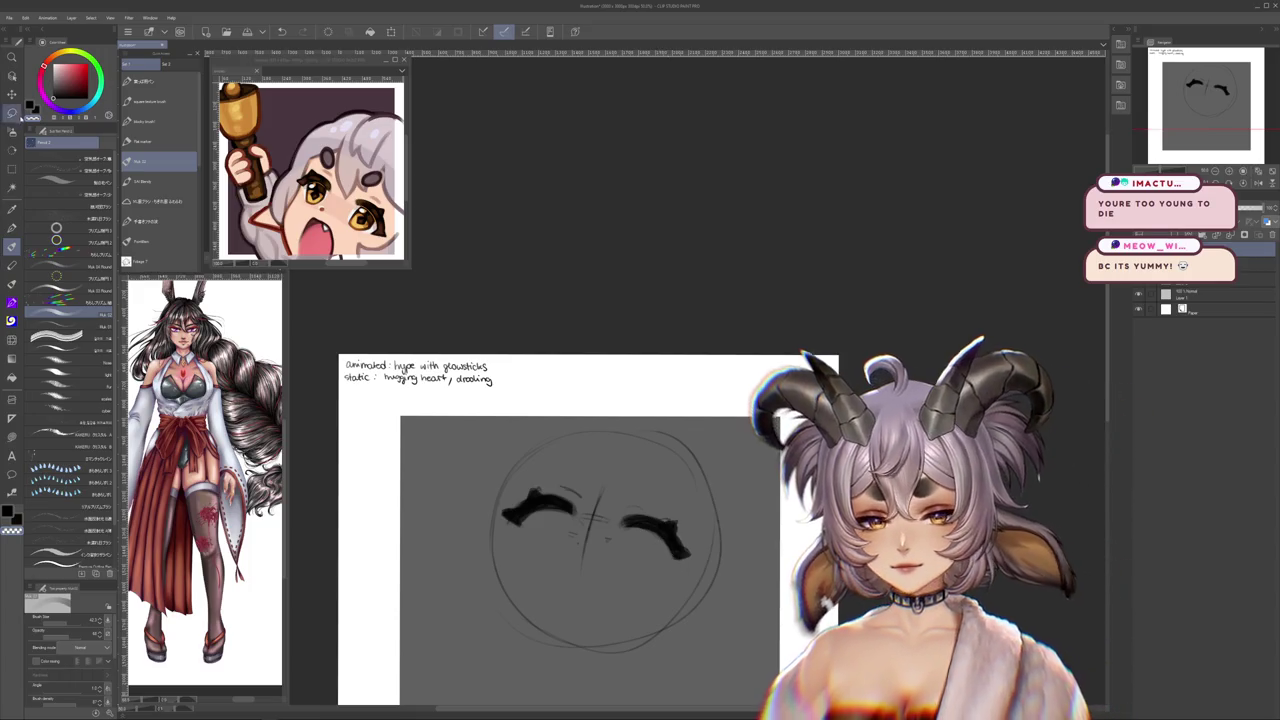
- Lasso the right eye arc and rotate it slightly
key("m")
left_click_drag(632, 480, 628, 486)
left_click(679, 600)
left_click_drag(712, 585, 700, 600)
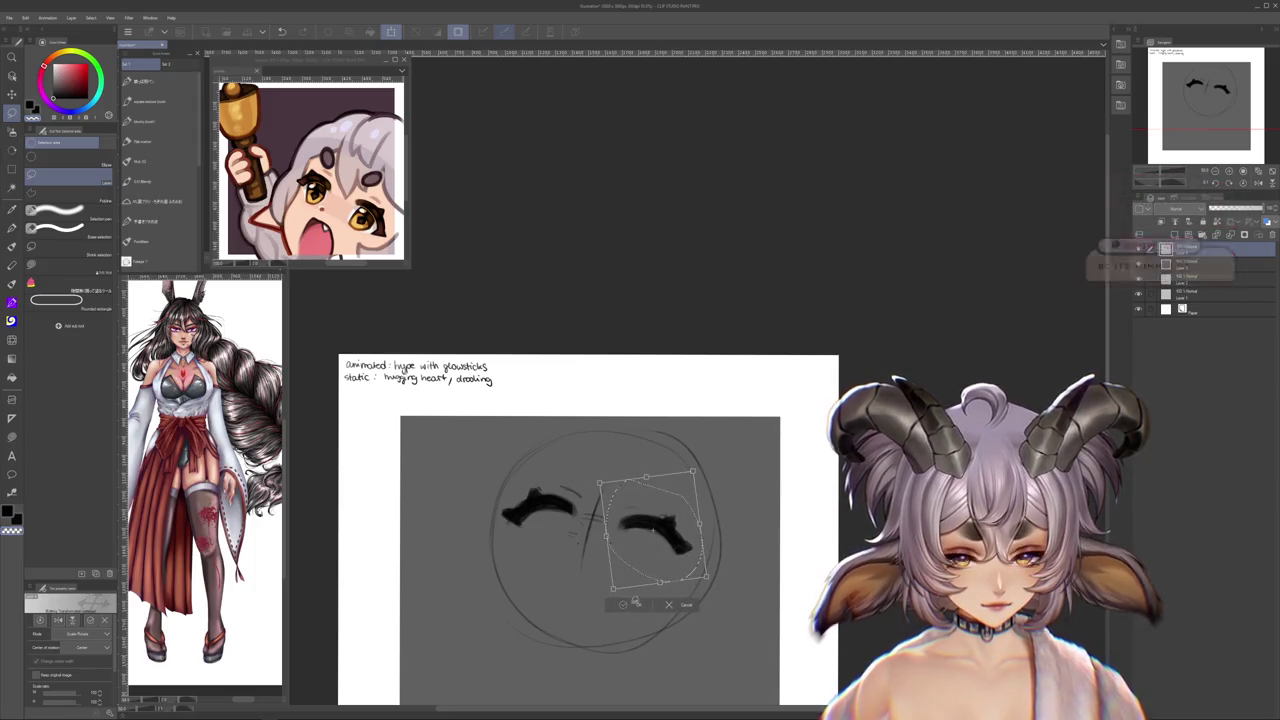
key("Return")
- Switch to a pencil for sketching, with the brush shrunk to about half size
key("b")
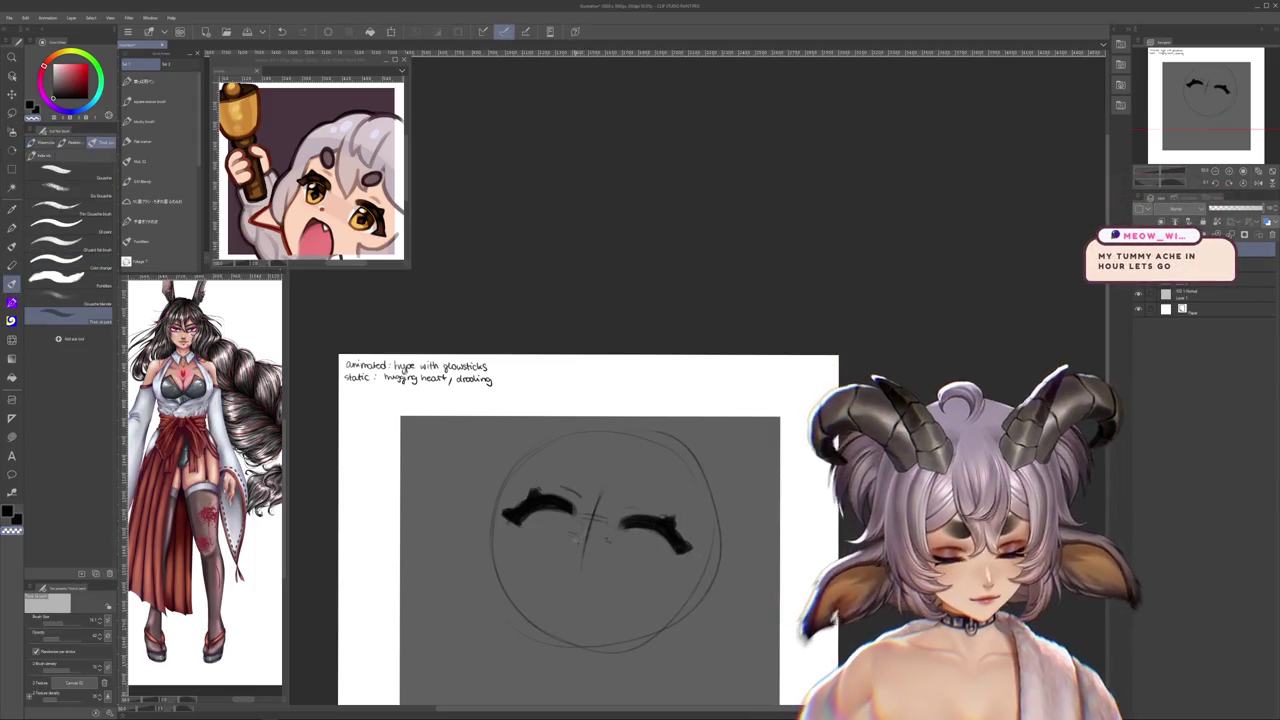
left_click(160, 161)
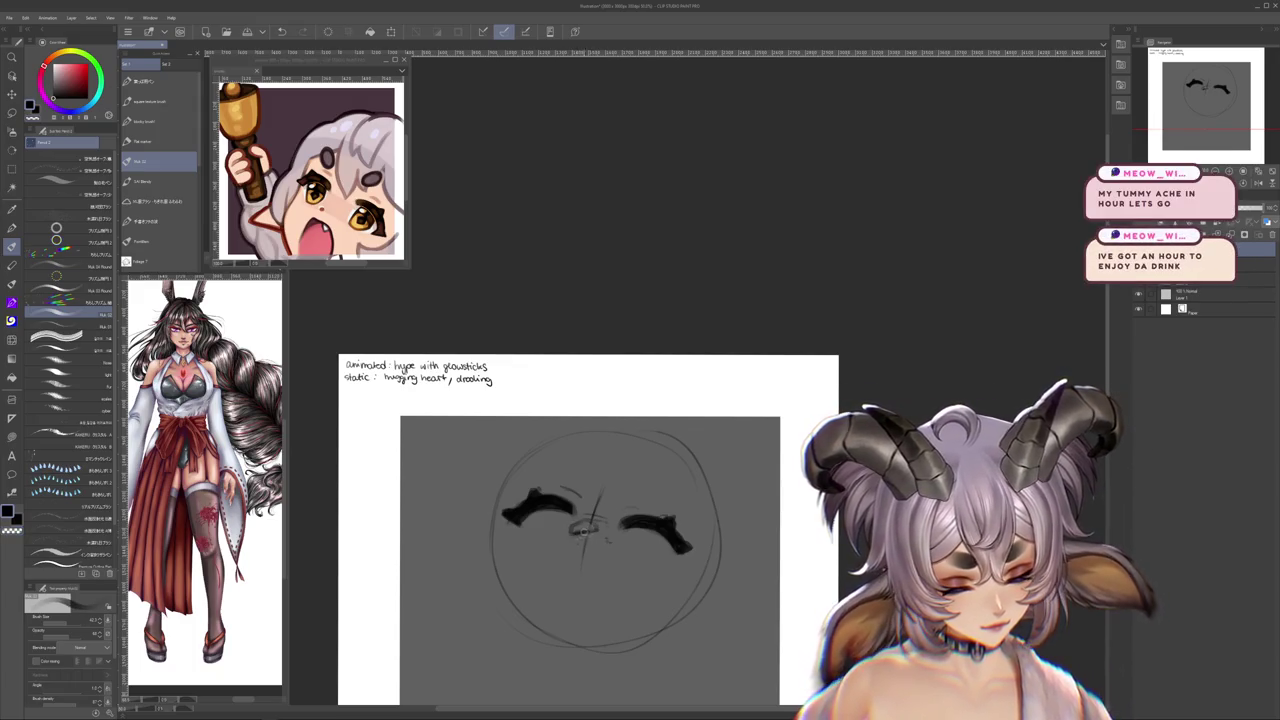
left_click_drag(560, 549, 571, 494)
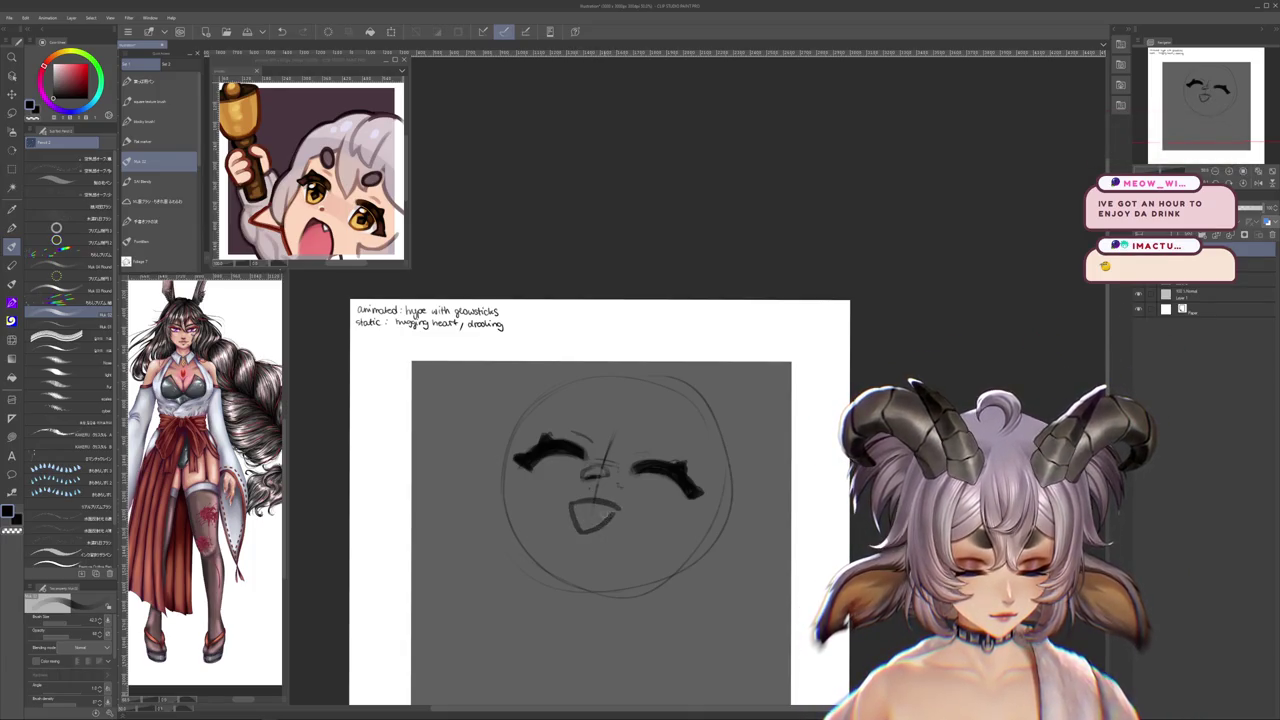
left_click_drag(579, 526, 579, 553)
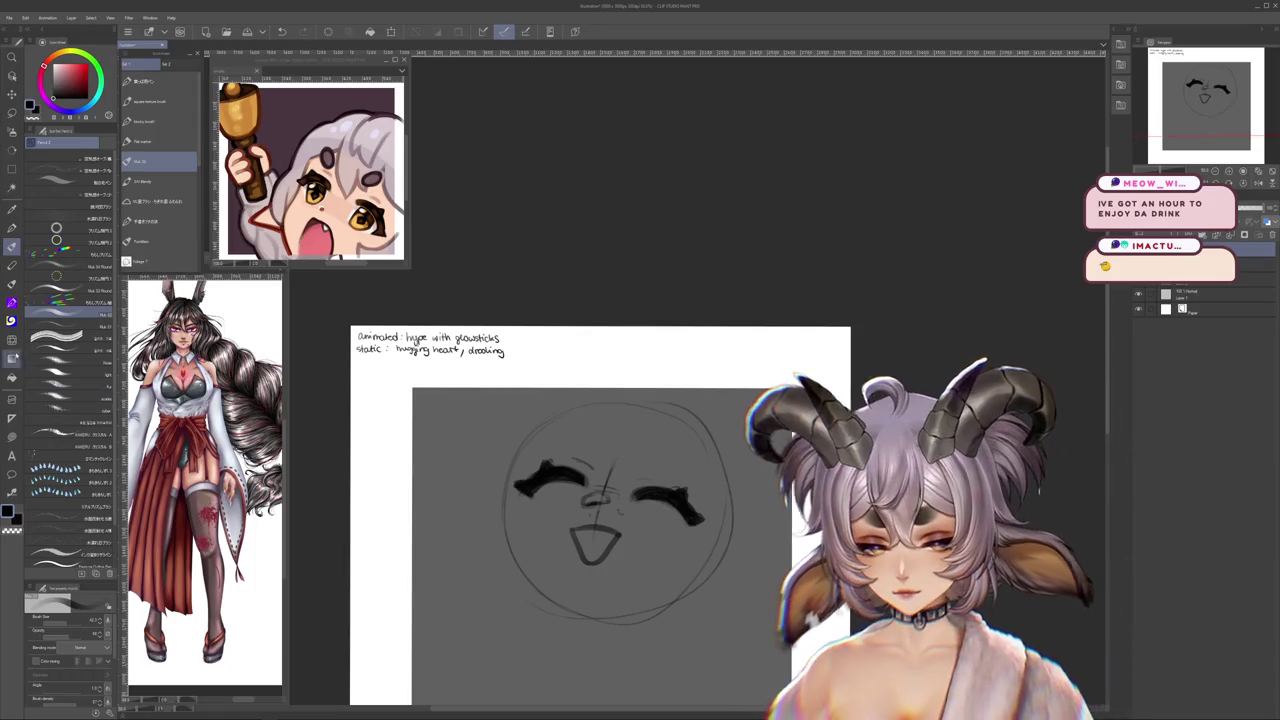
key("j")
key("bracketleft")
key("bracketleft")
key("bracketleft")
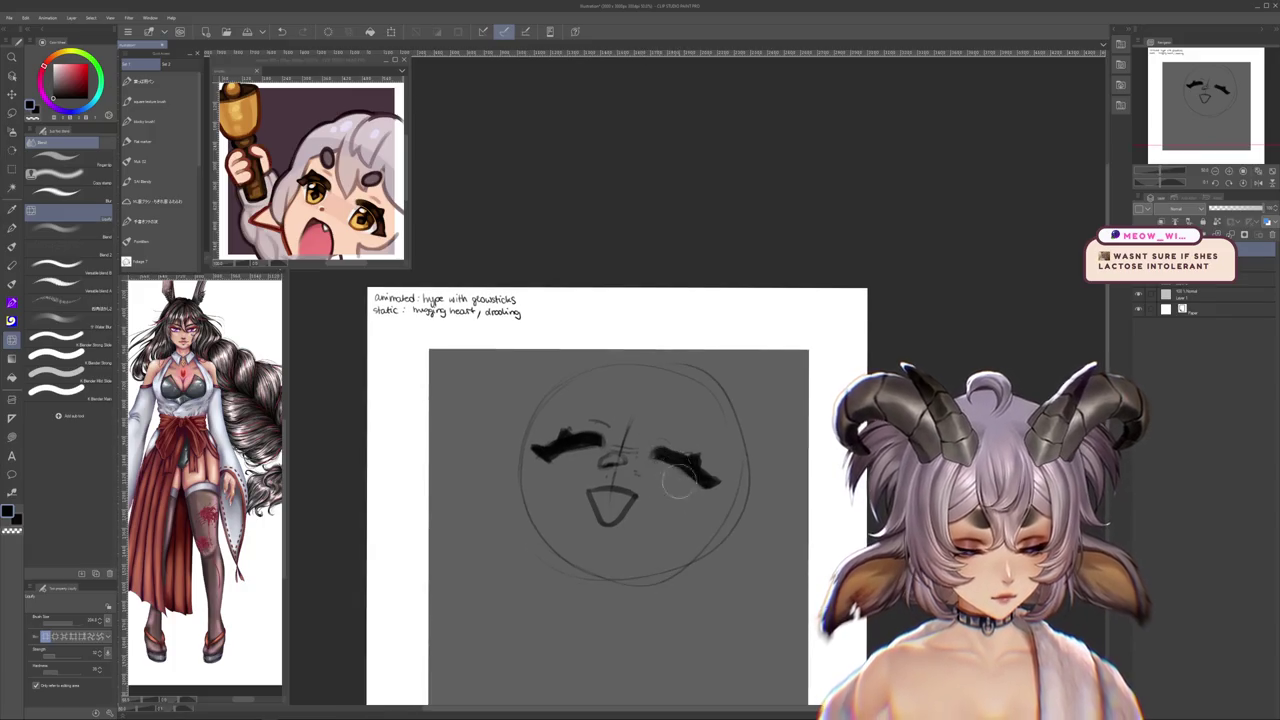
scroll(620, 530, "down", 1)
scroll(597, 520, "up", 1)
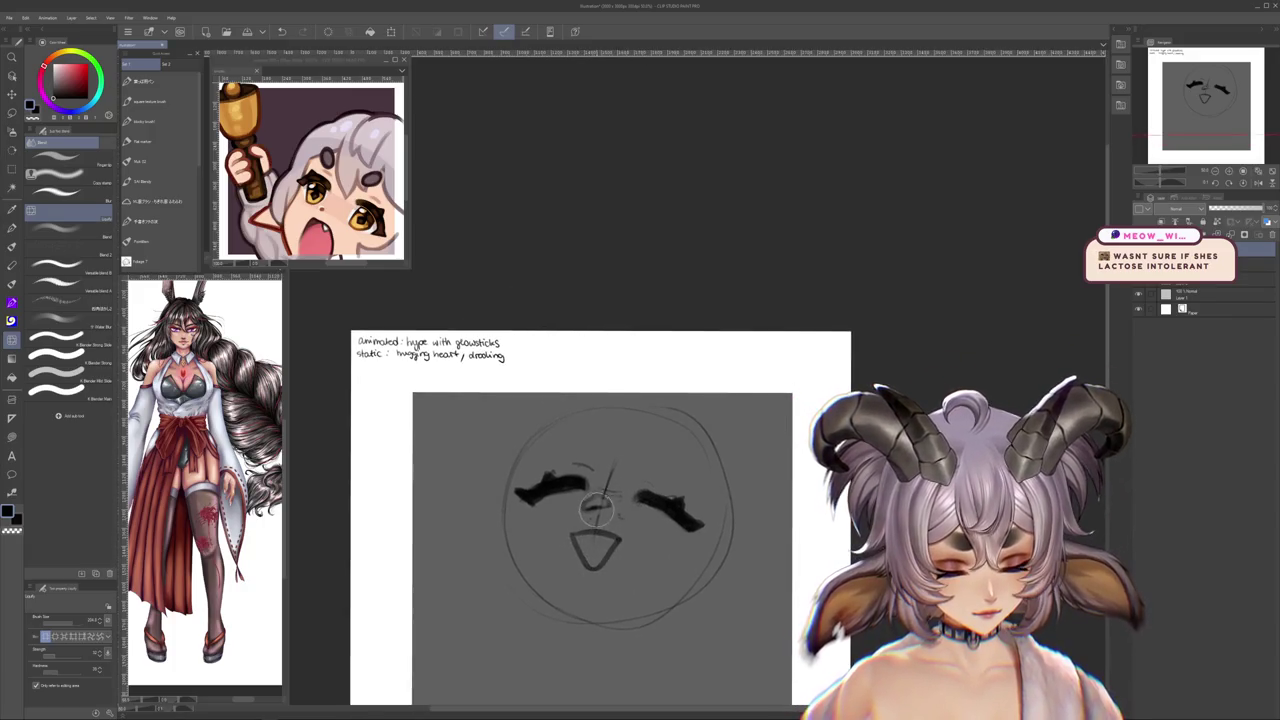
scroll(632, 577, "down", 2)
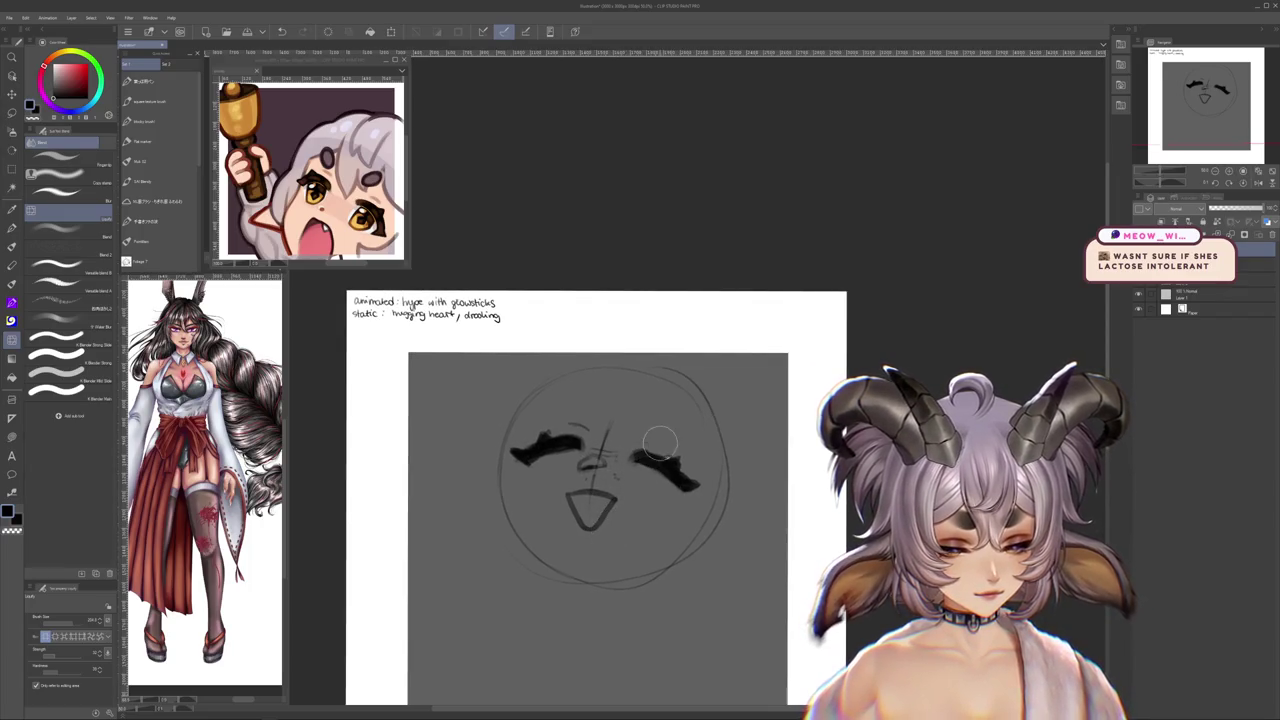
key("p")
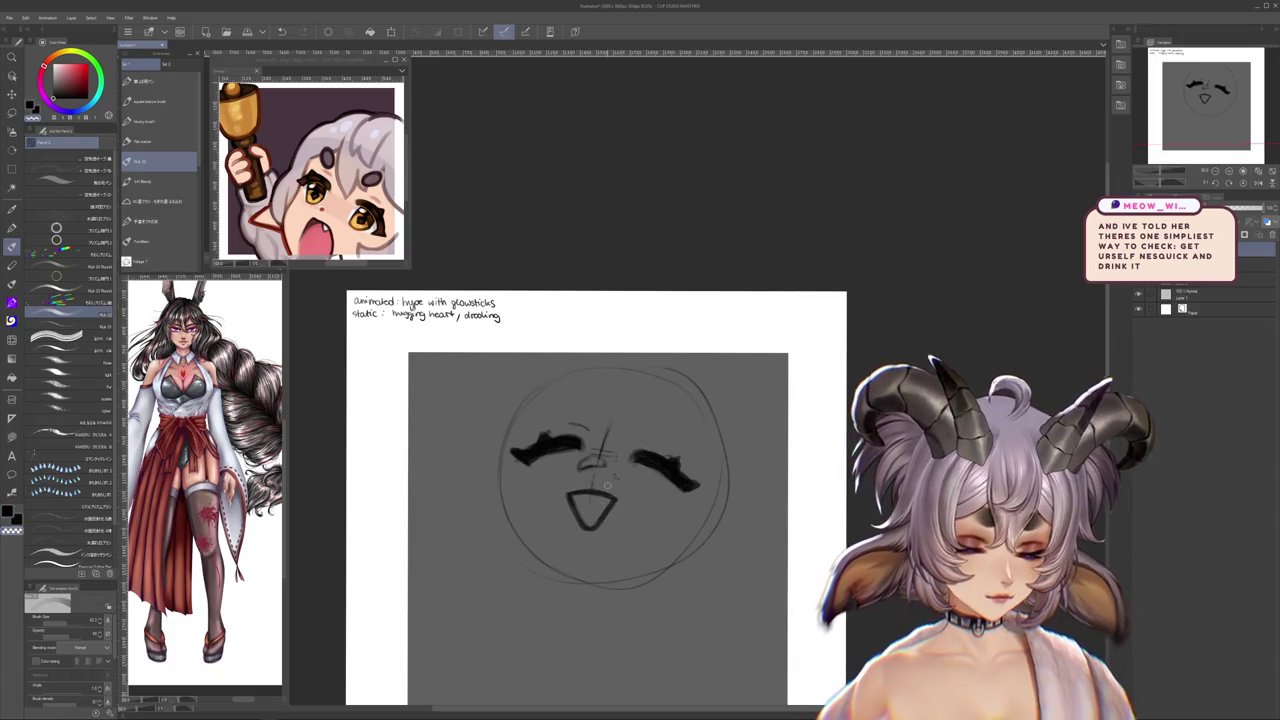
scroll(606, 484, "down", 1)
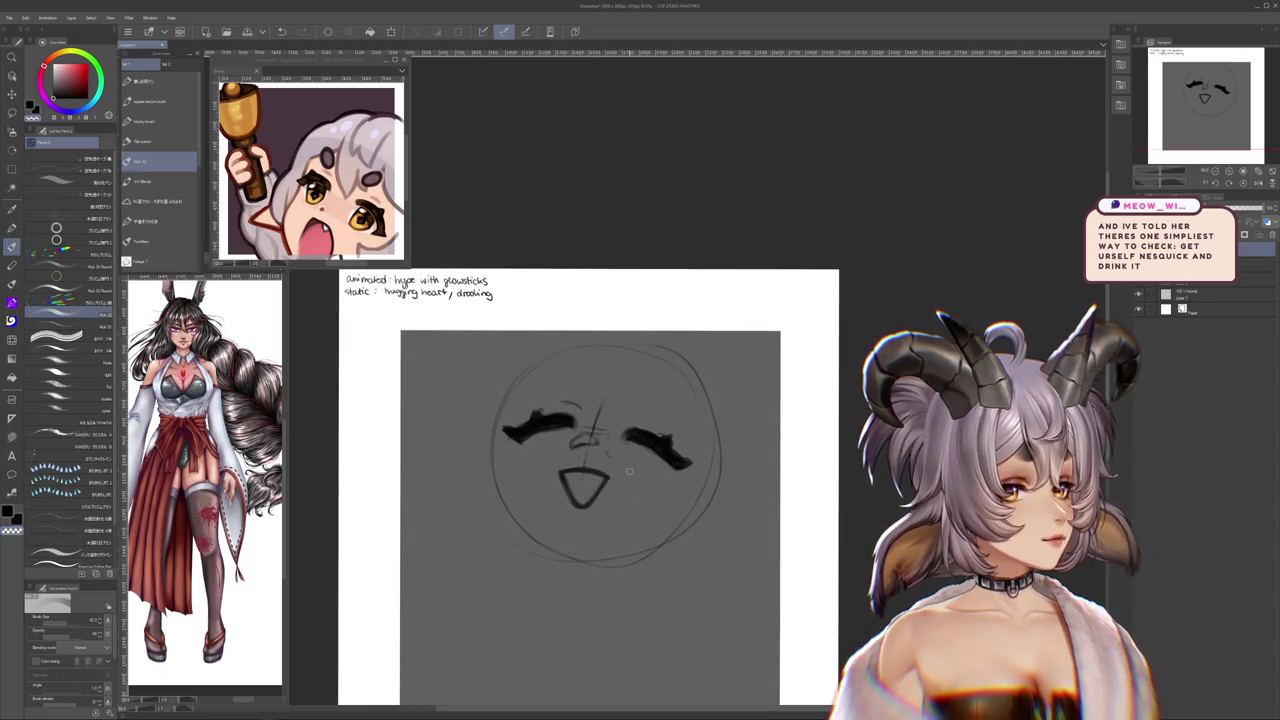
- Move the face sketch lower, then try a dark stroke inside the mouth and undo it
mouse_move(629, 470)
left_mouse_down()
mouse_move(662, 481)
mouse_move(643, 465)
left_mouse_up()
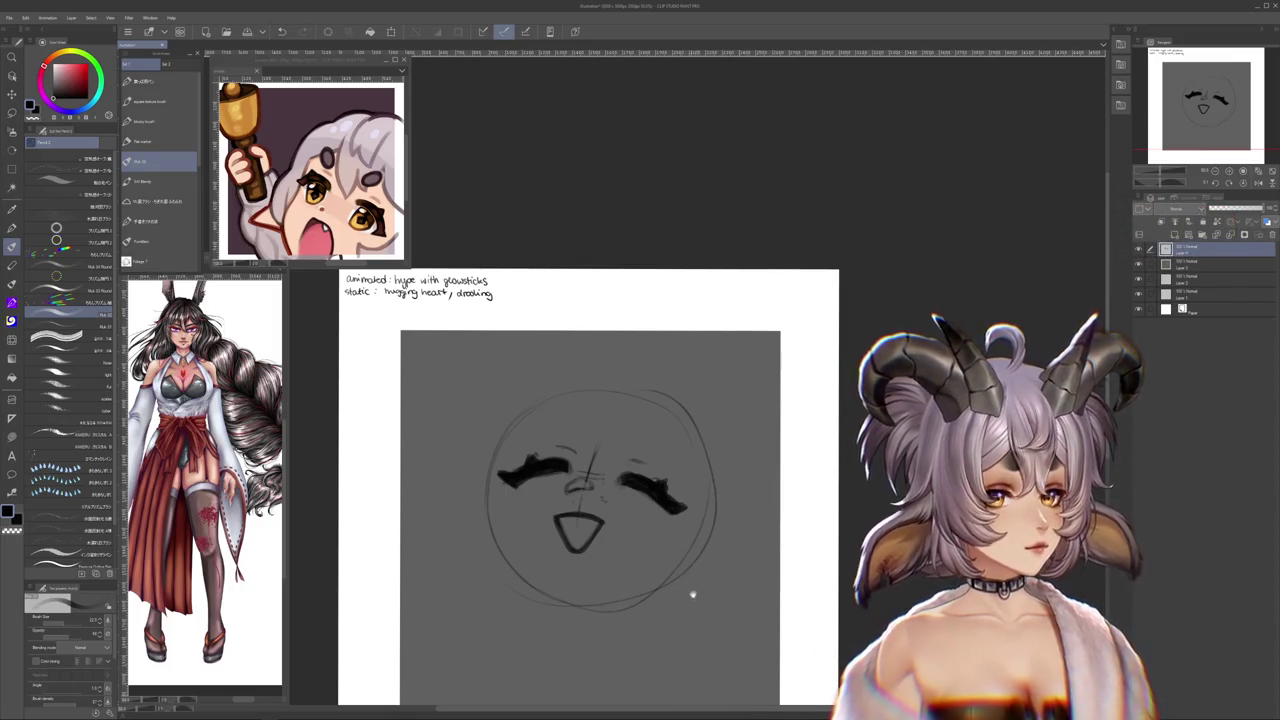
left_click_drag(690, 594, 720, 556)
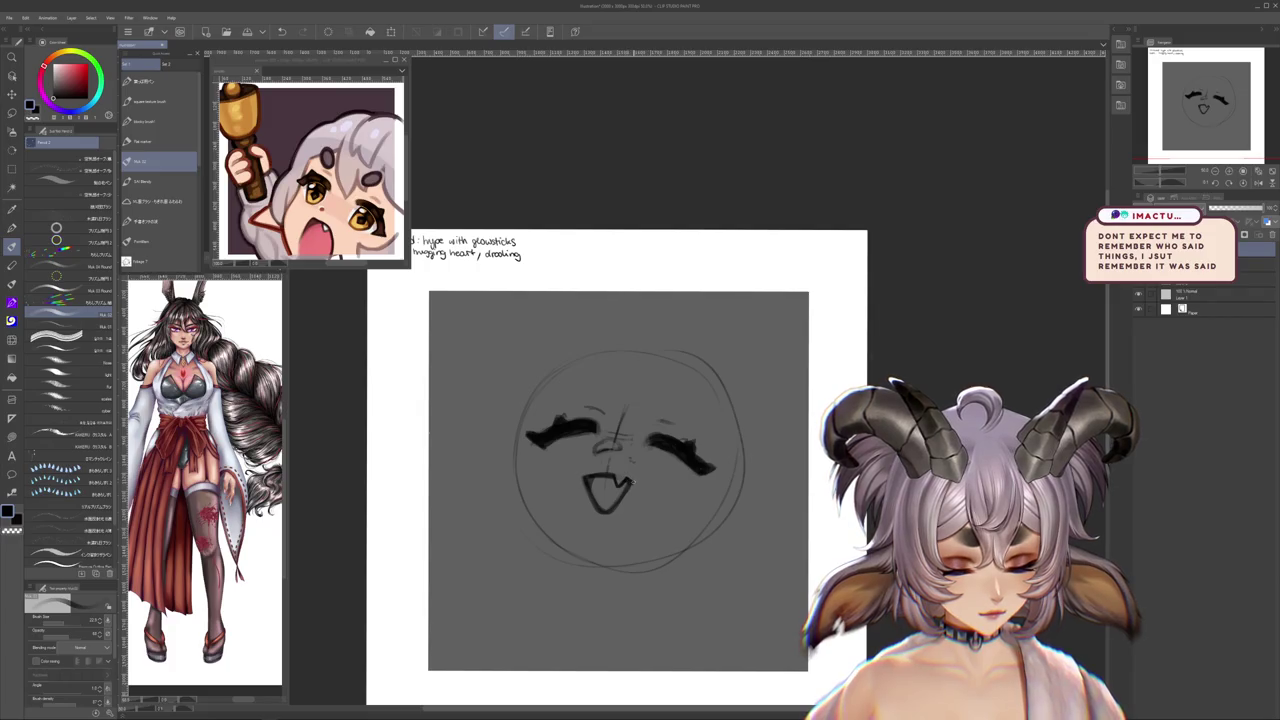
scroll(618, 480, "up", 1)
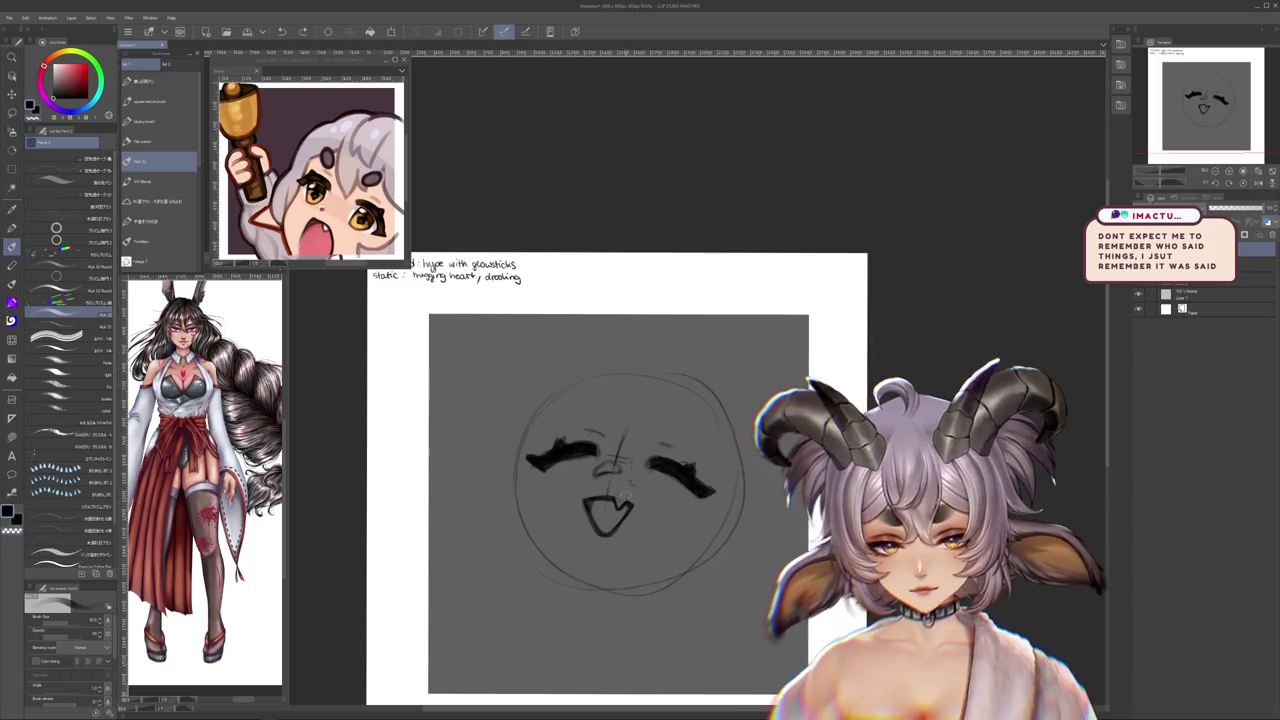
left_click_drag(613, 523, 628, 508)
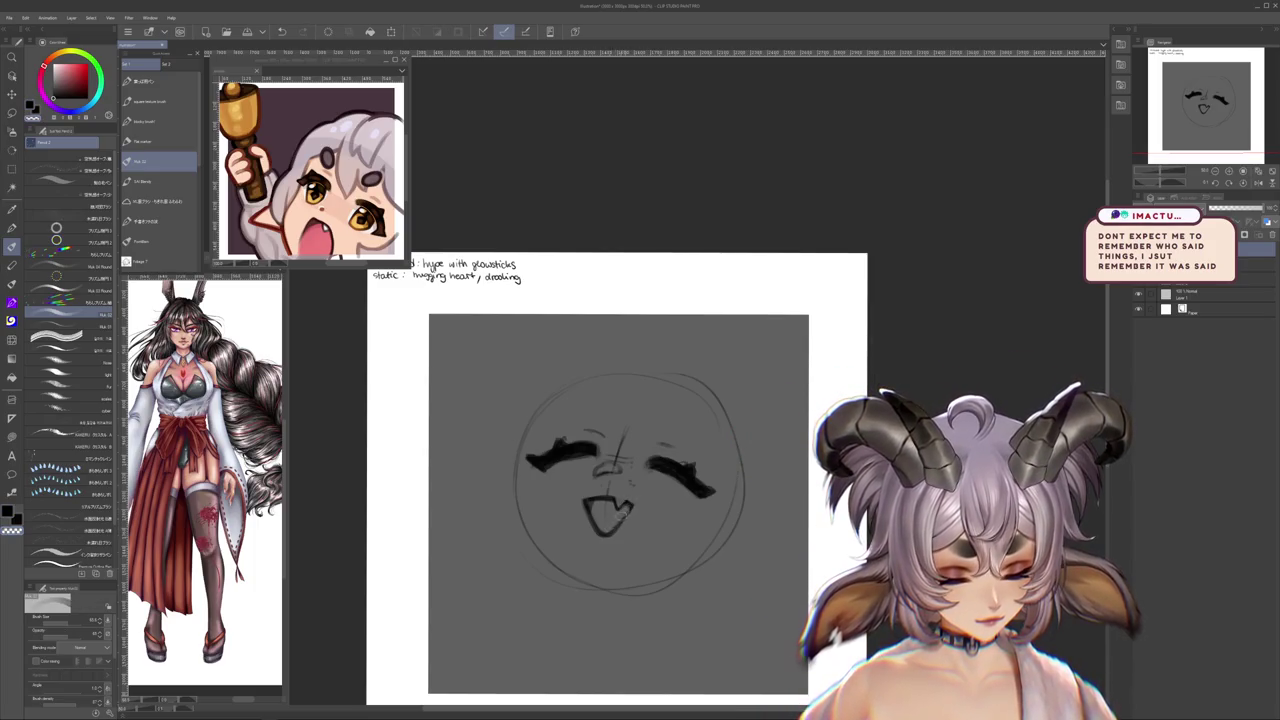
key("ctrl+z")
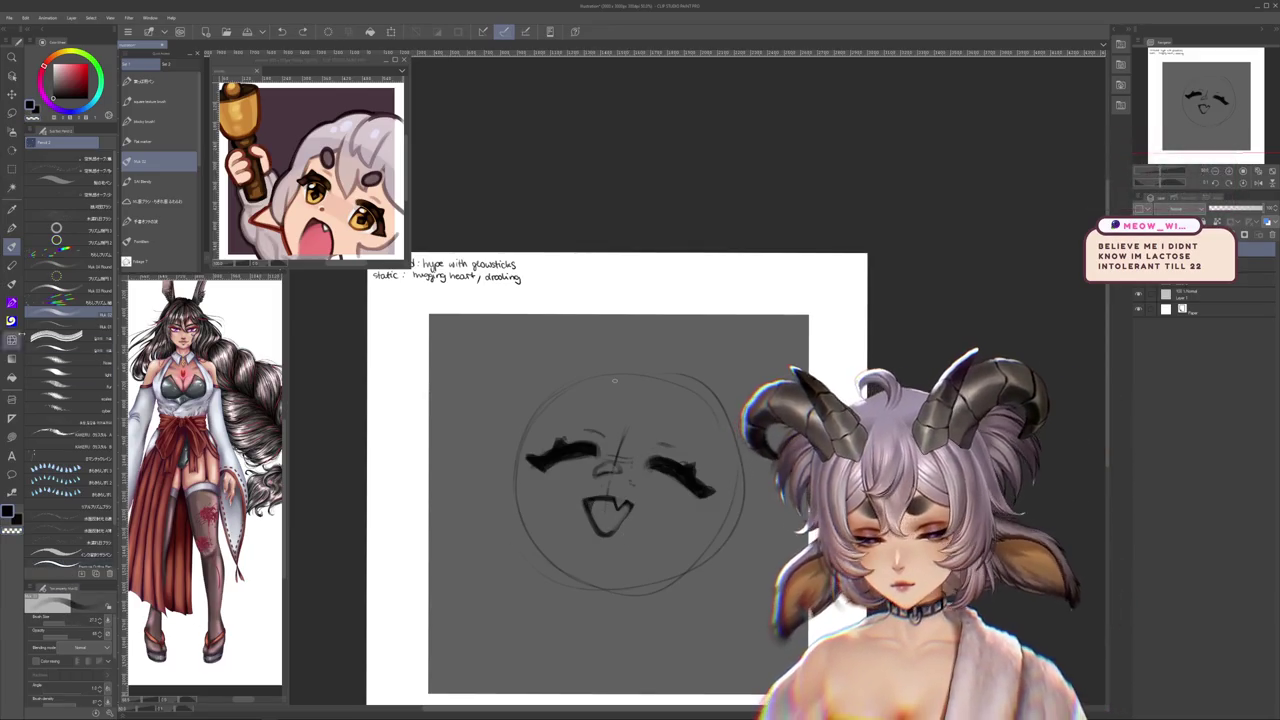
key("b")
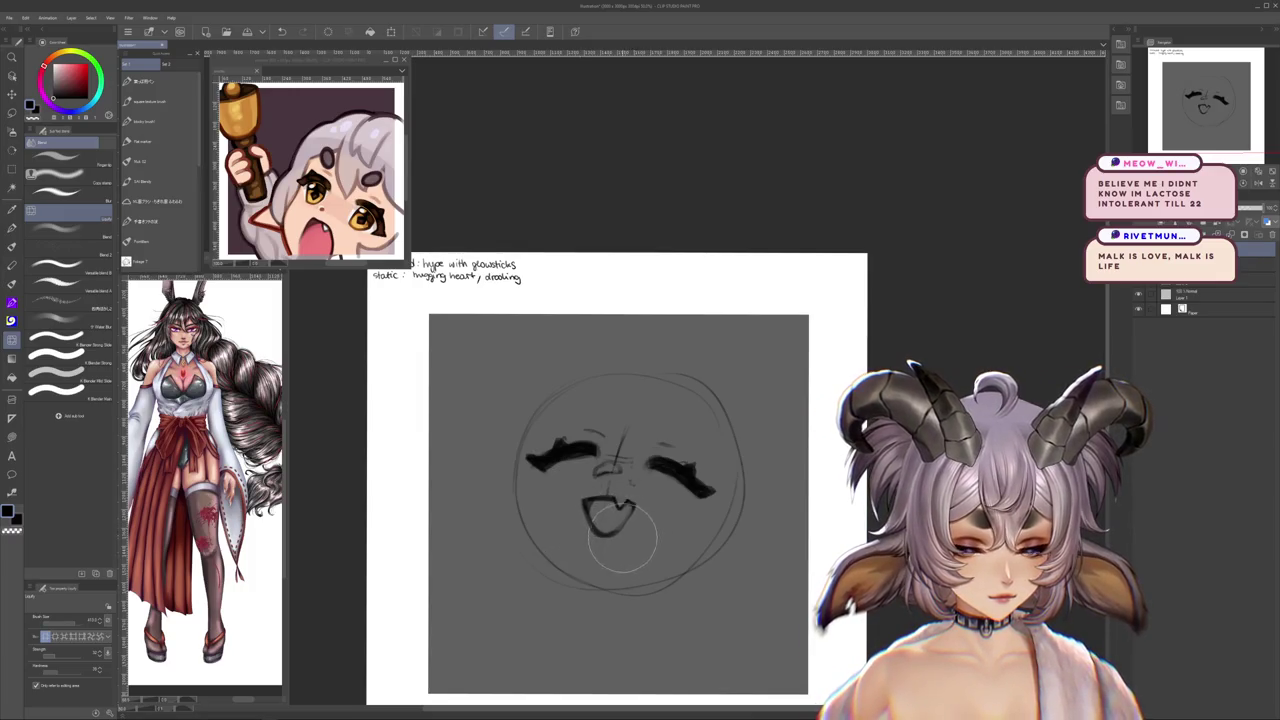
- Change brush set, briefly pick a lasso shape, then redraw the open mouth with a pencil stroke
scroll(577, 557, "up", 1)
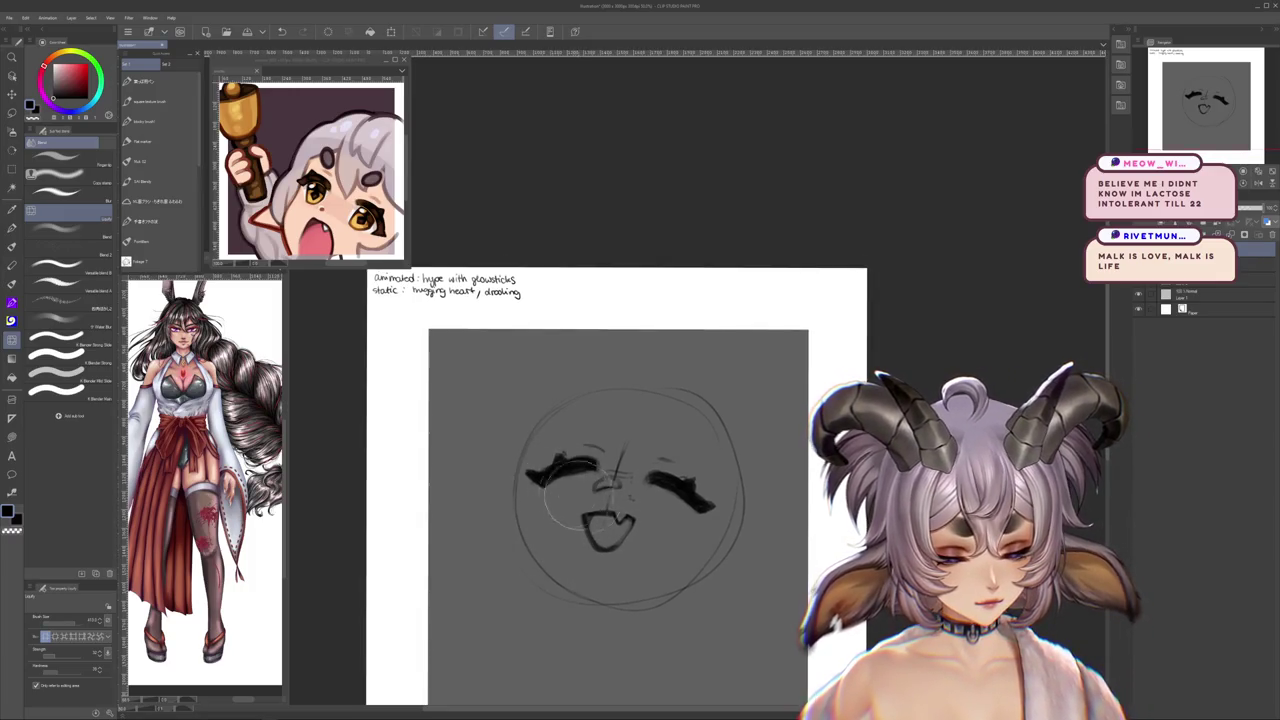
scroll(645, 480, "down", 3)
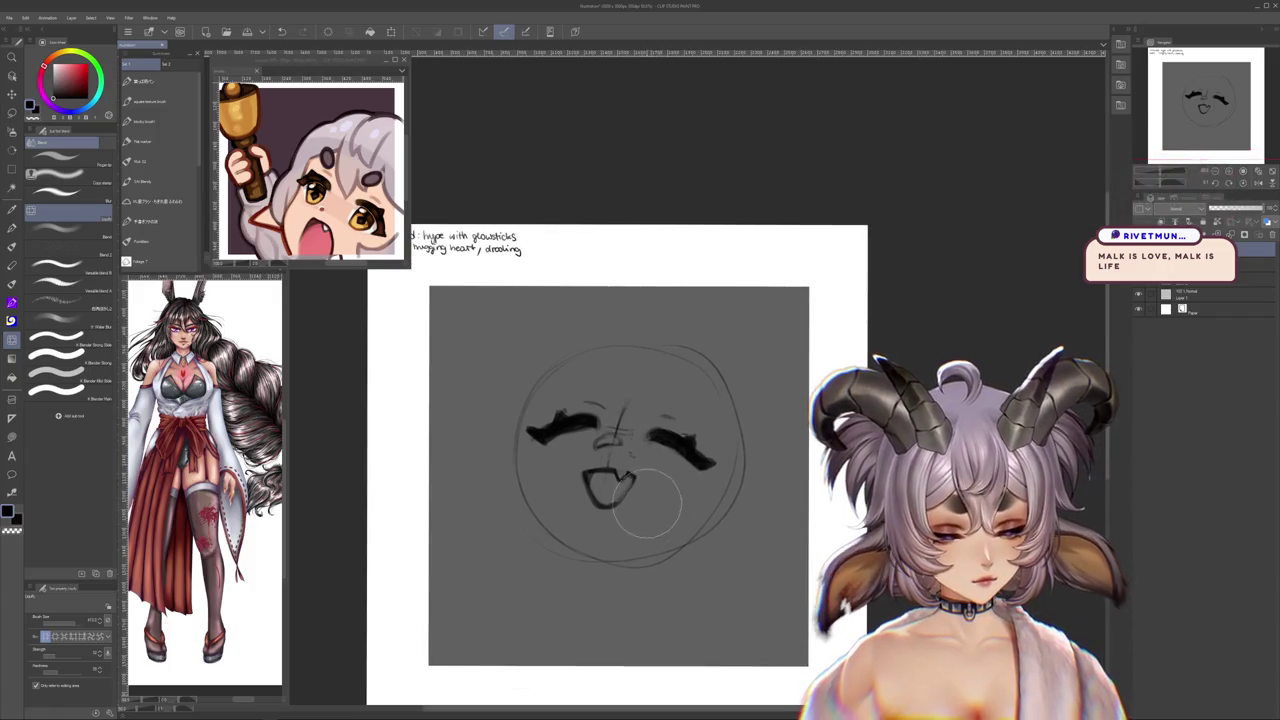
left_click(160, 121)
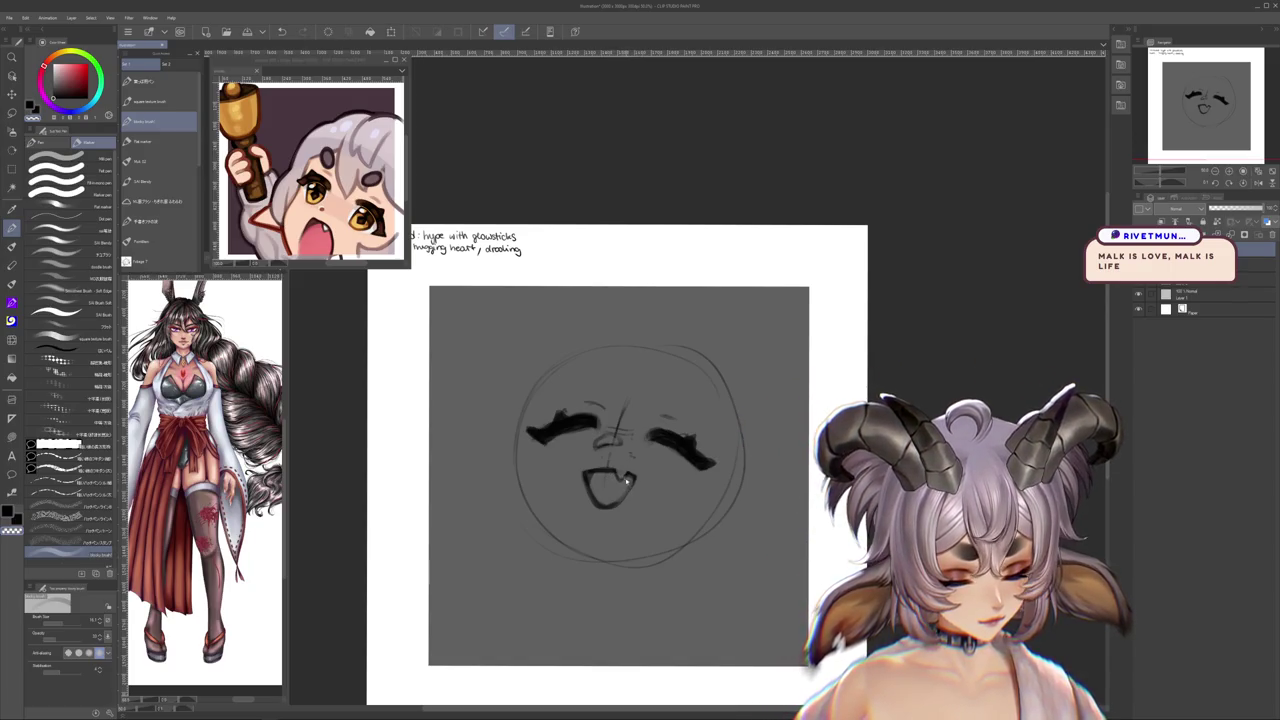
key("m")
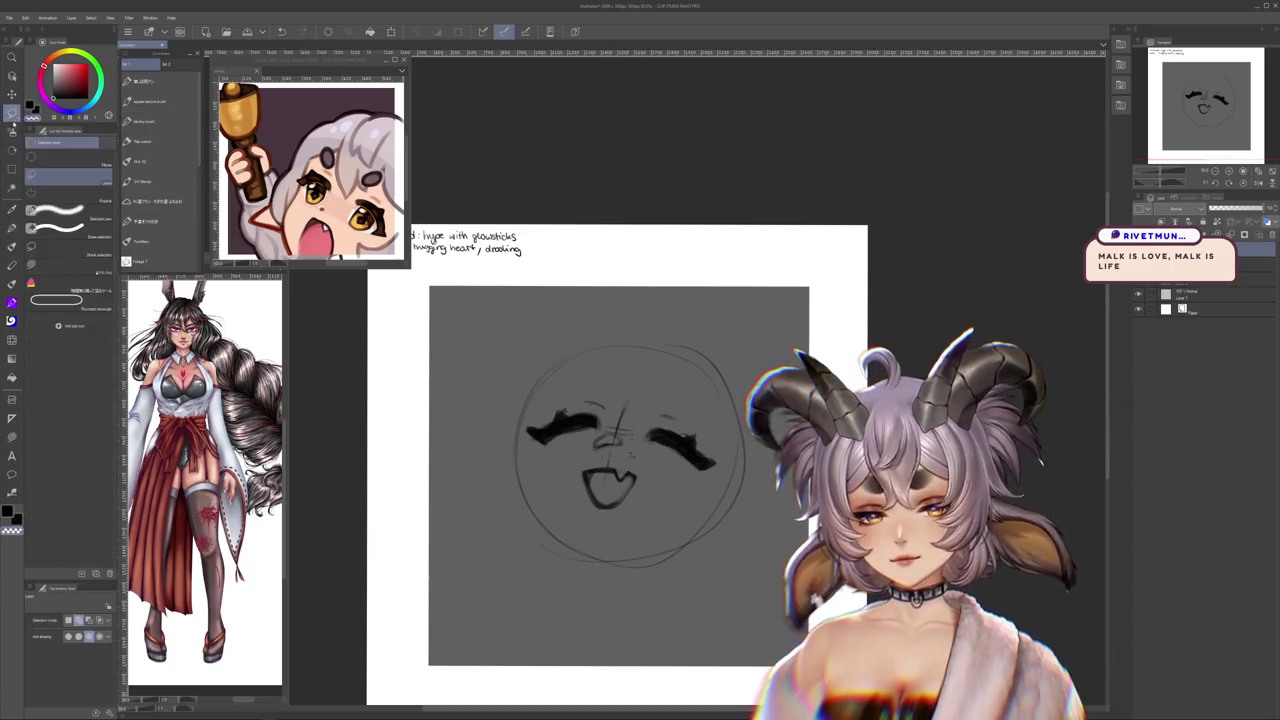
left_click(80, 262)
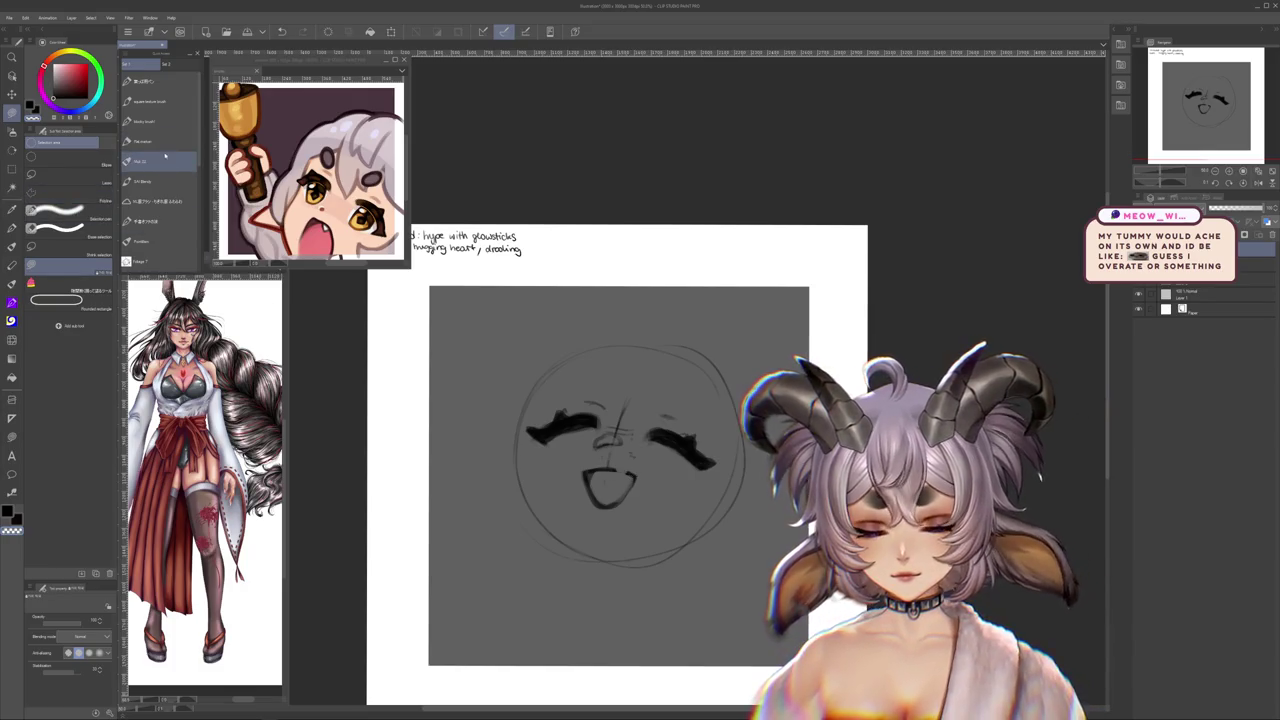
key("b")
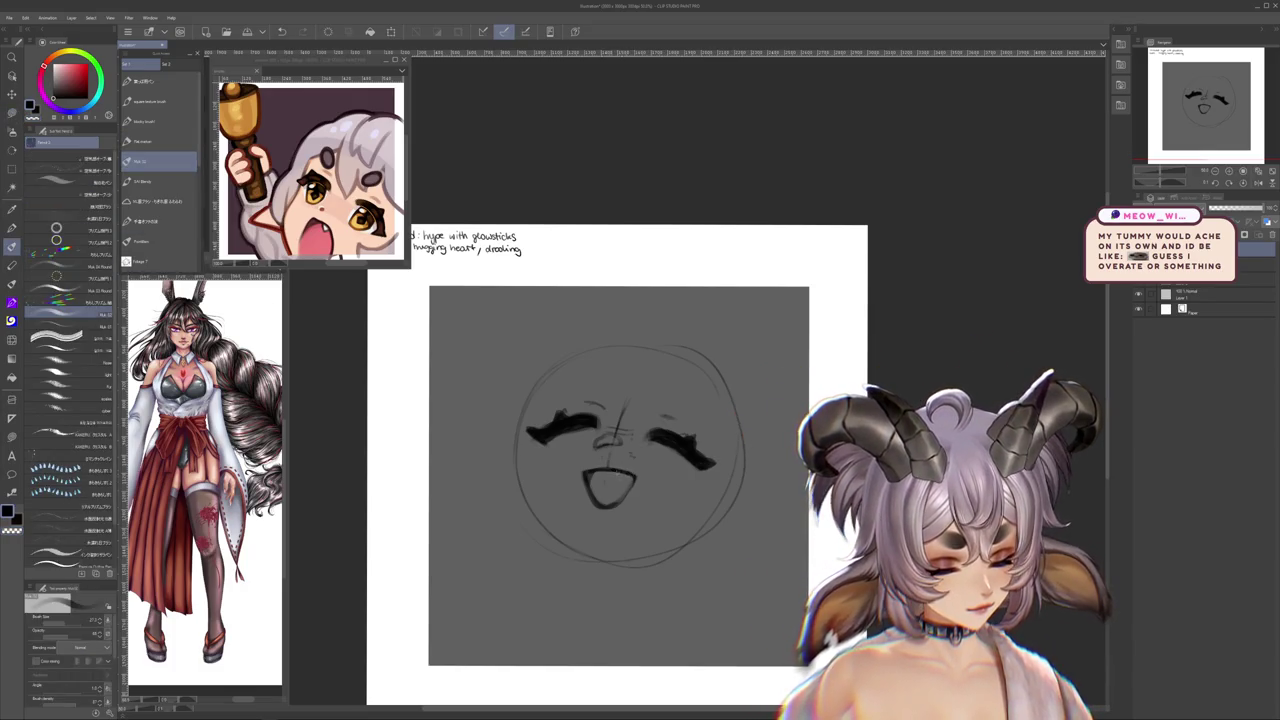
scroll(549, 553, "down", 2)
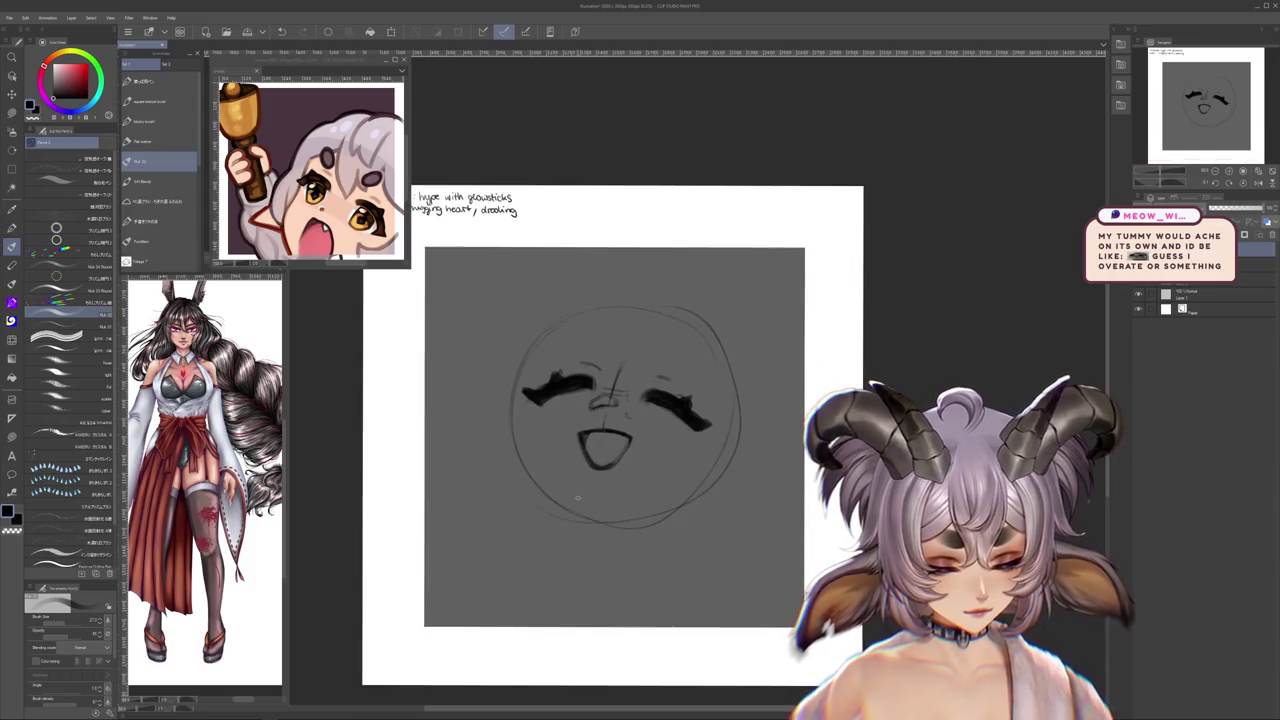
left_click_drag(576, 495, 463, 522)
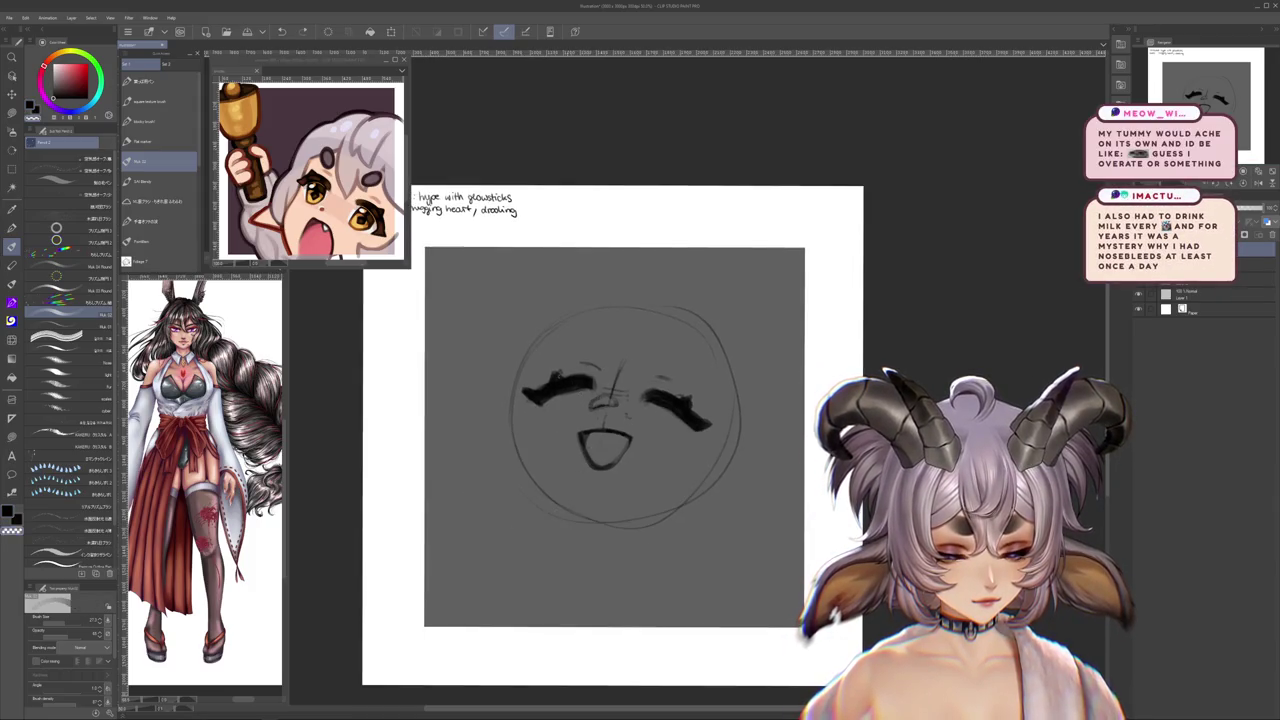
scroll(614, 437, "up", 1)
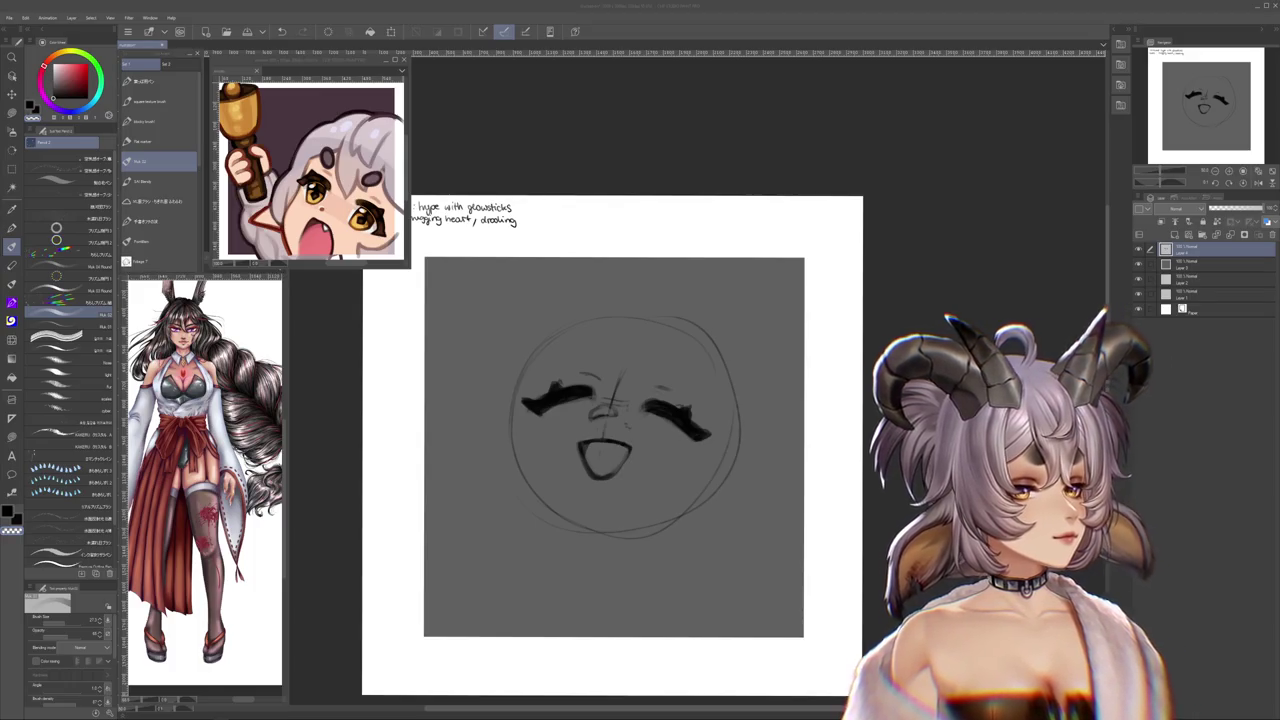
- Pan the view up over the sketch, then down to the lower canvas below the face
left_click_drag(619, 546, 639, 483)
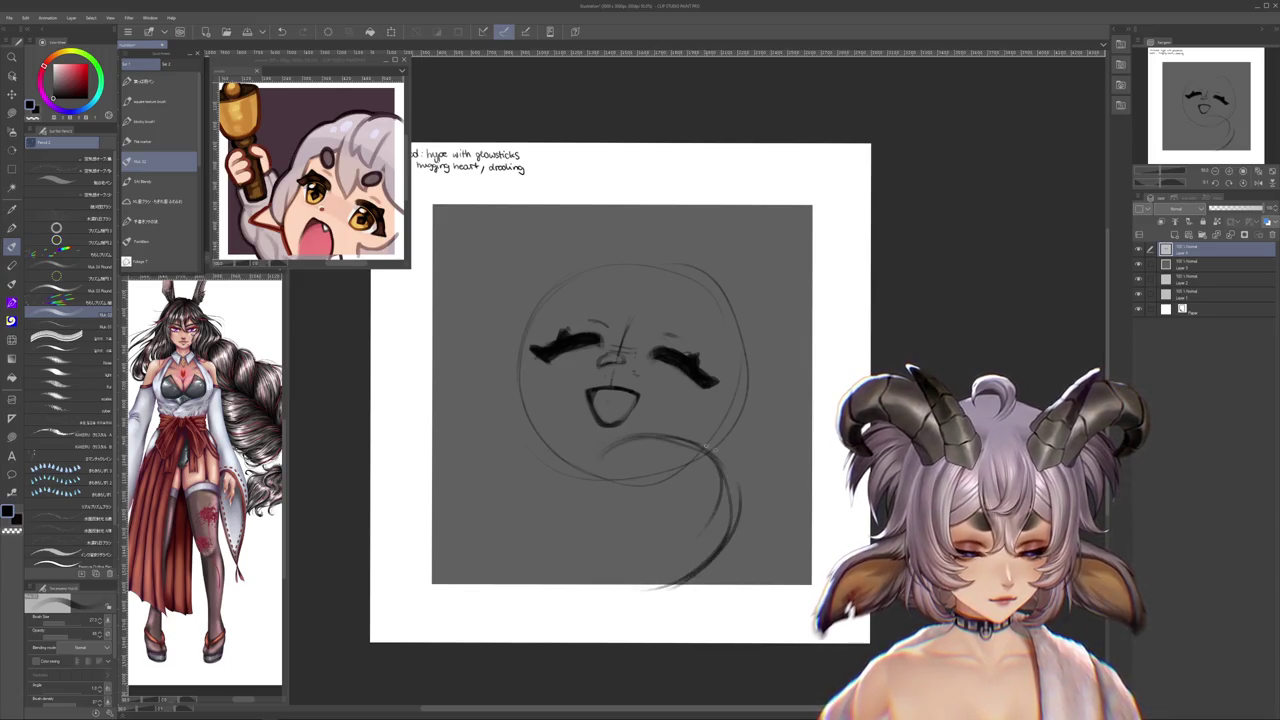
left_click_drag(596, 467, 603, 583)
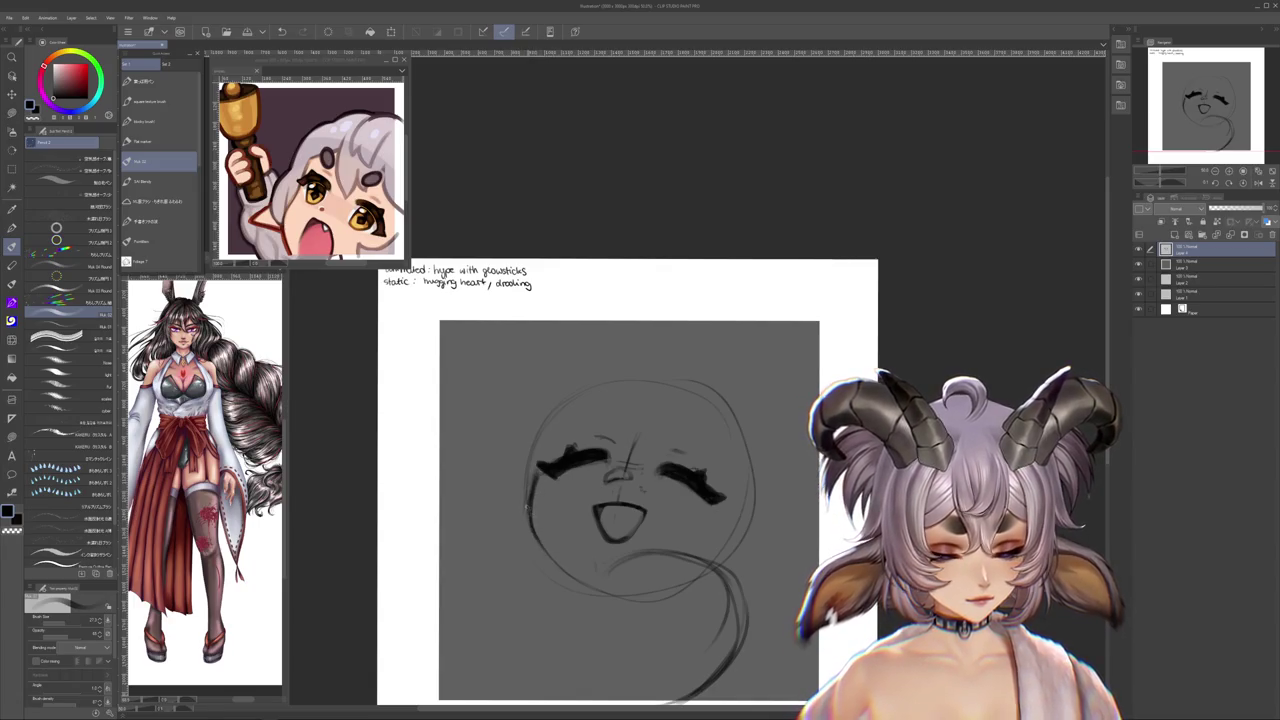
- Lasso the open mouth, transform it into a better position, and deselect
key("m")
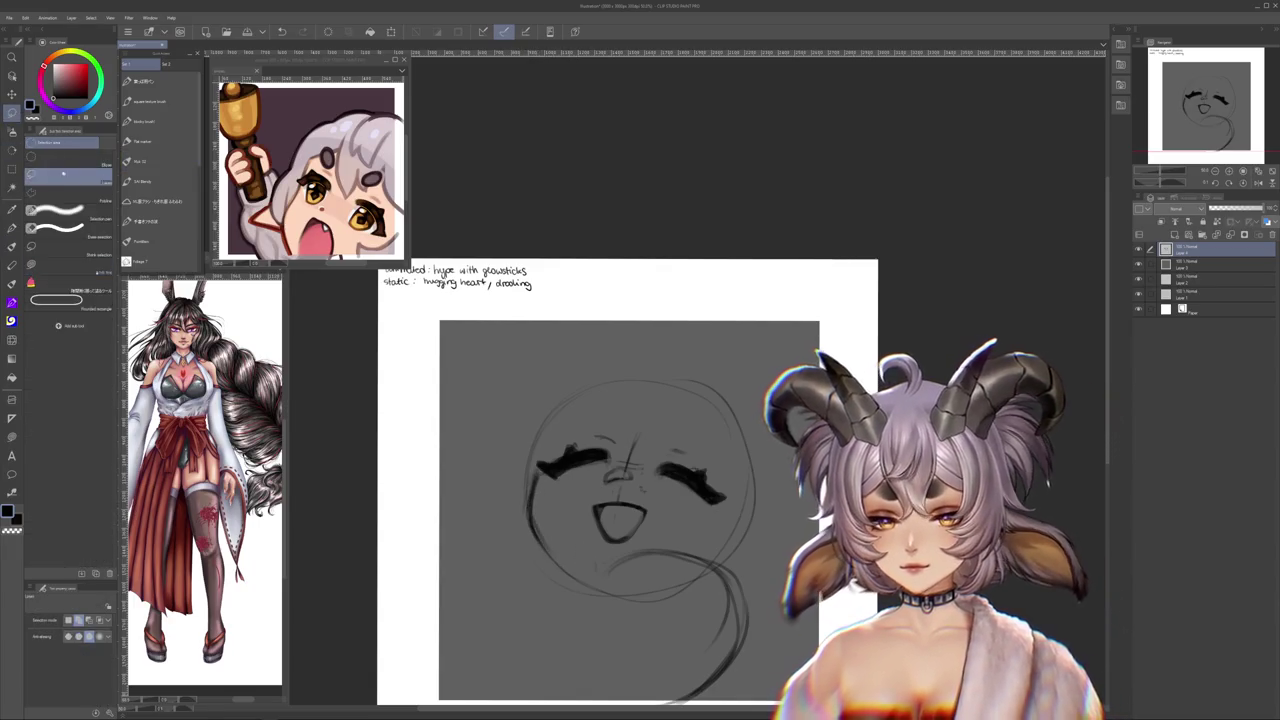
left_click_drag(615, 462, 612, 548)
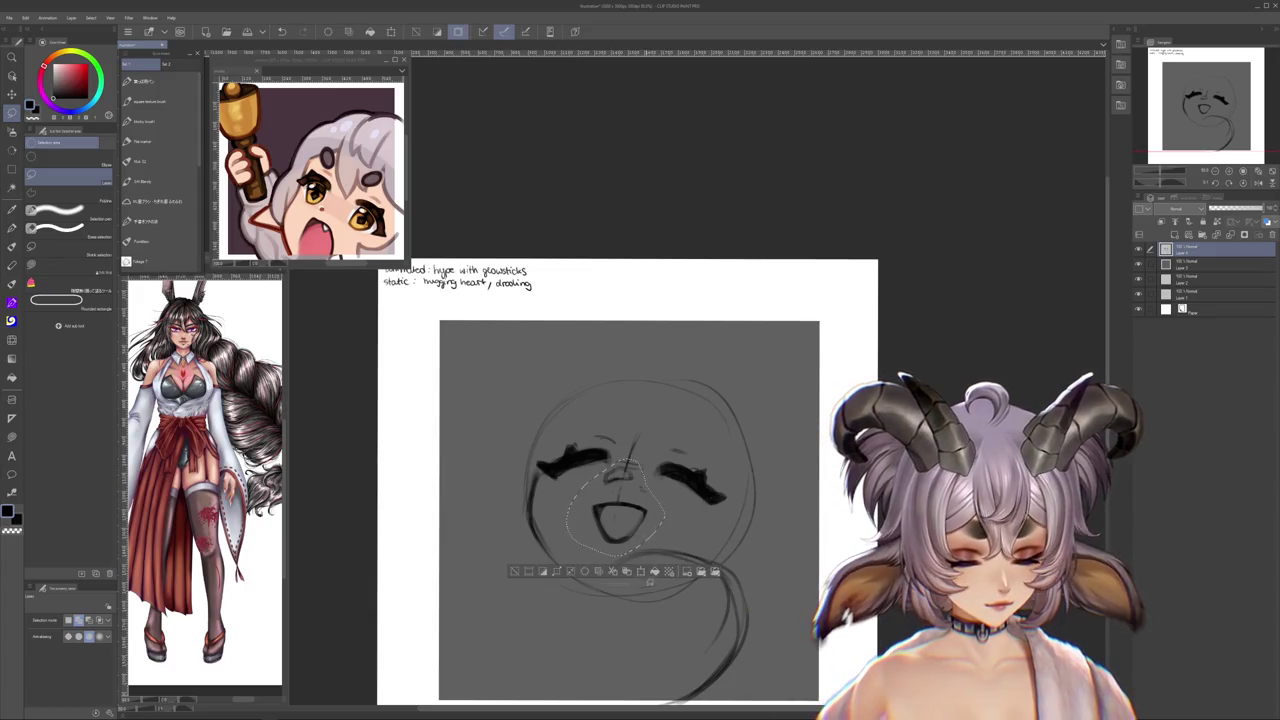
left_click(641, 571)
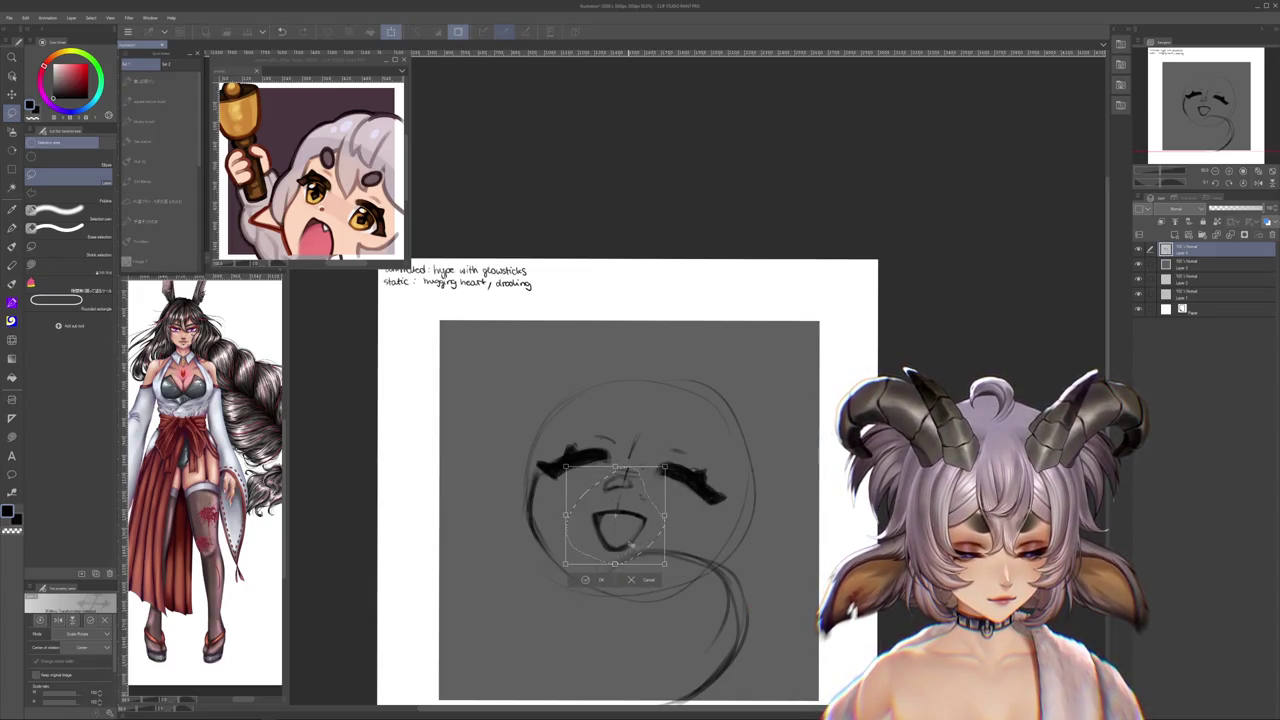
key("Return")
key("ctrl+d")
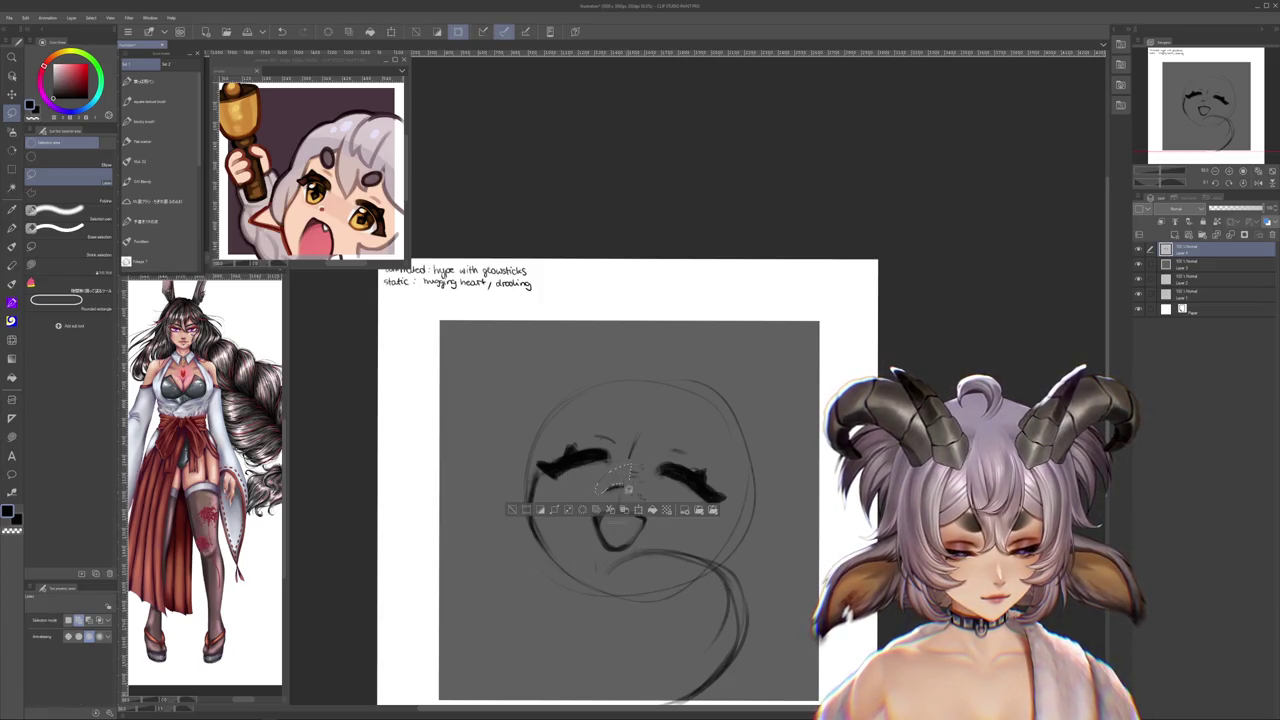
- Select and transform the left closed eye, then clear the selection
mouse_move(605, 484)
left_mouse_down()
mouse_move(640, 486)
mouse_move(584, 487)
left_mouse_up()
key("ctrl+d")
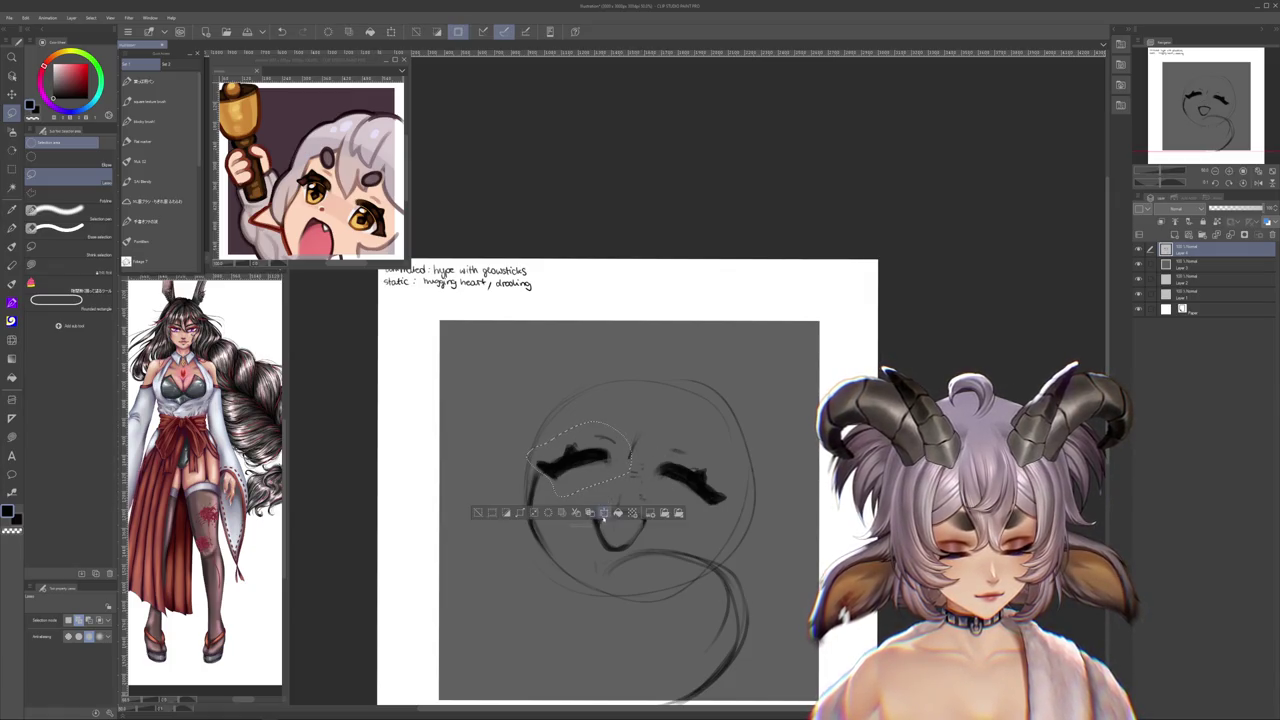
key("ctrl+t")
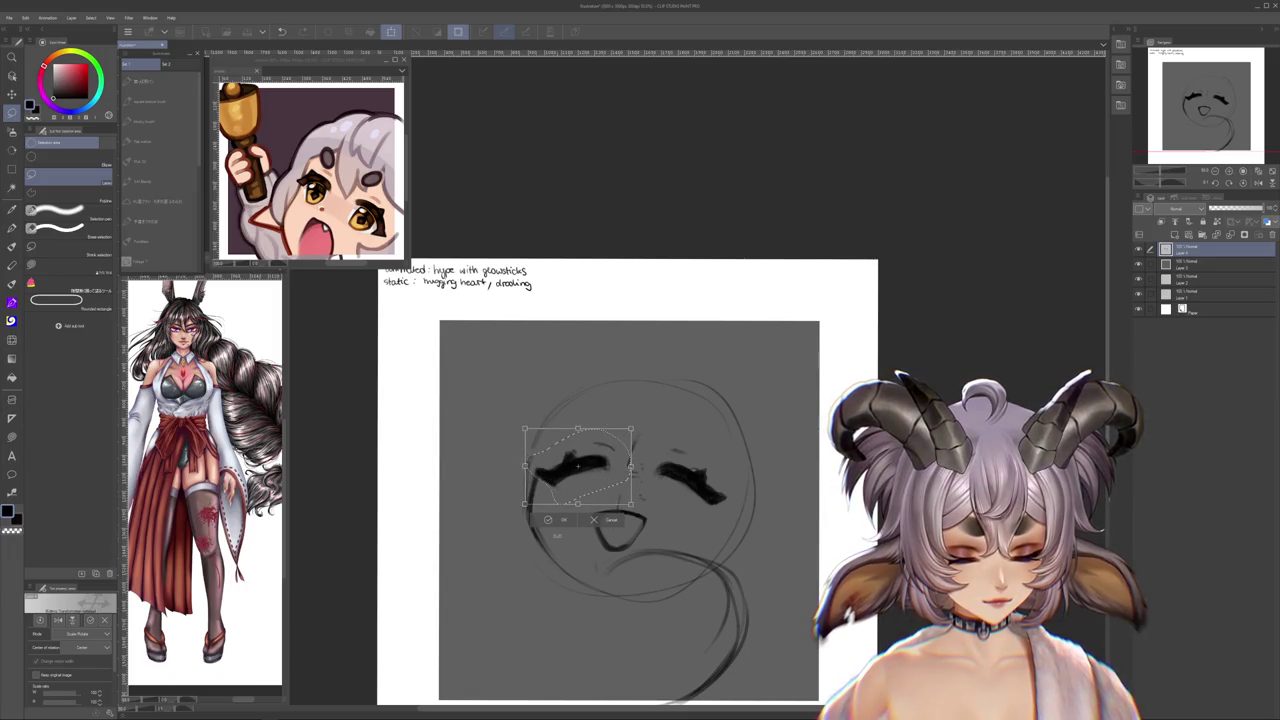
key("Return")
scroll(759, 493, "down", 2)
key("ctrl+d")
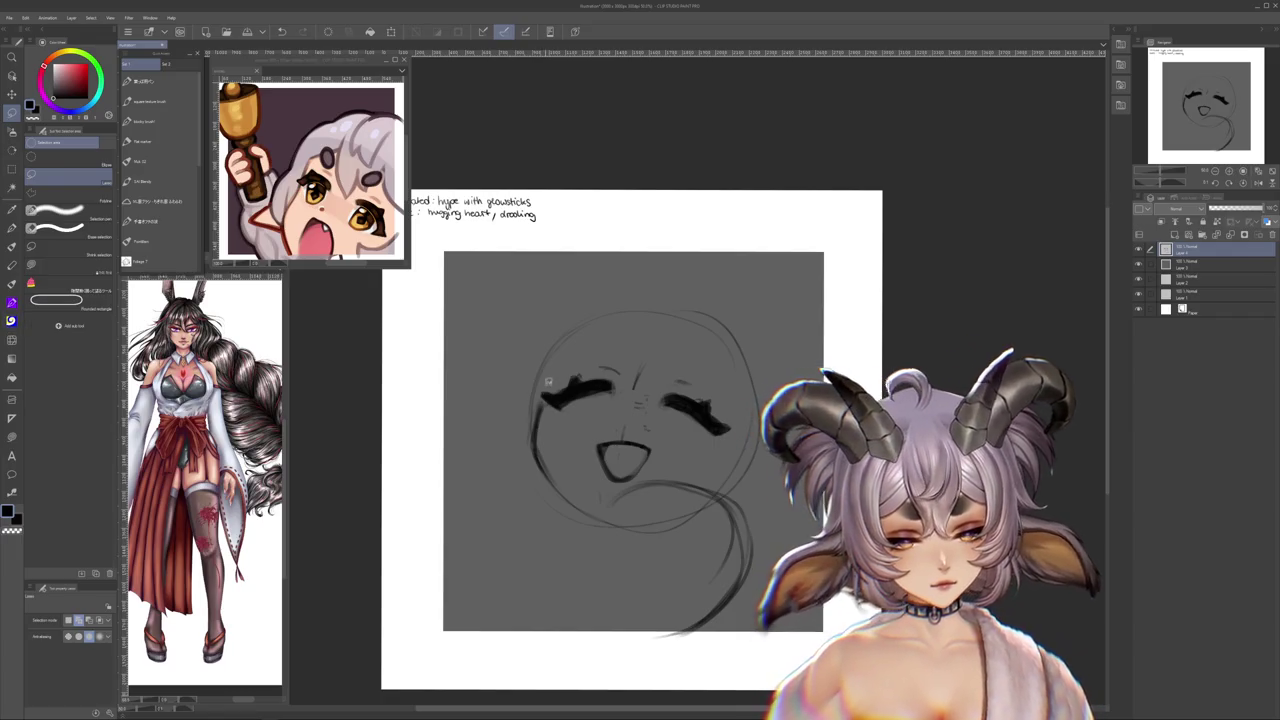
- Reselect the left closed eye, set its new position, and deselect
left_click_drag(547, 382, 632, 378)
left_click(610, 440)
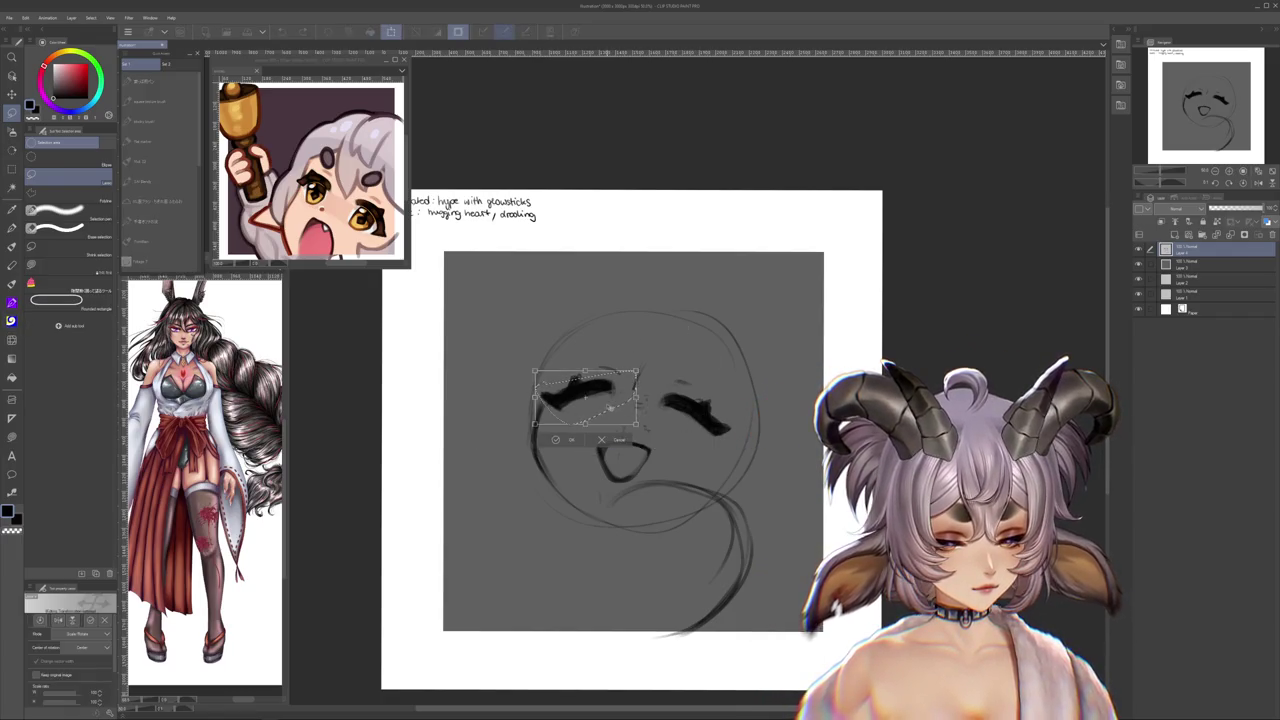
left_click(567, 445)
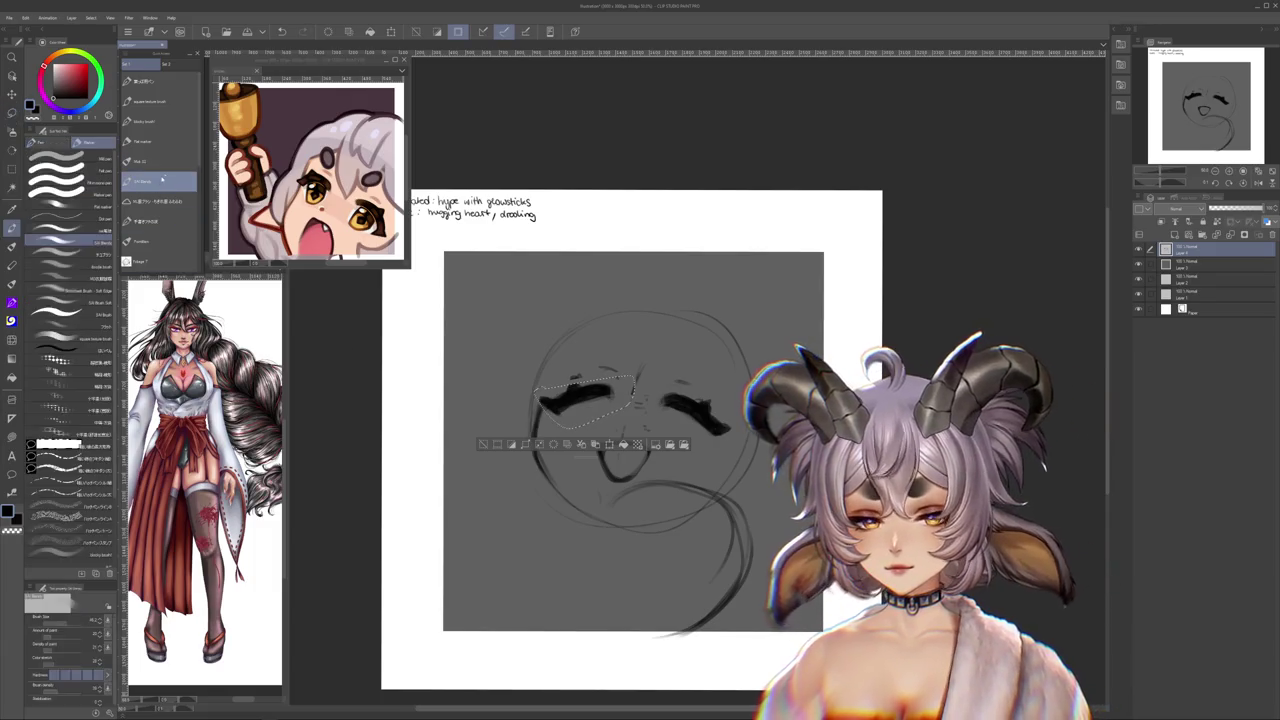
left_click(152, 148)
key("ctrl+d")
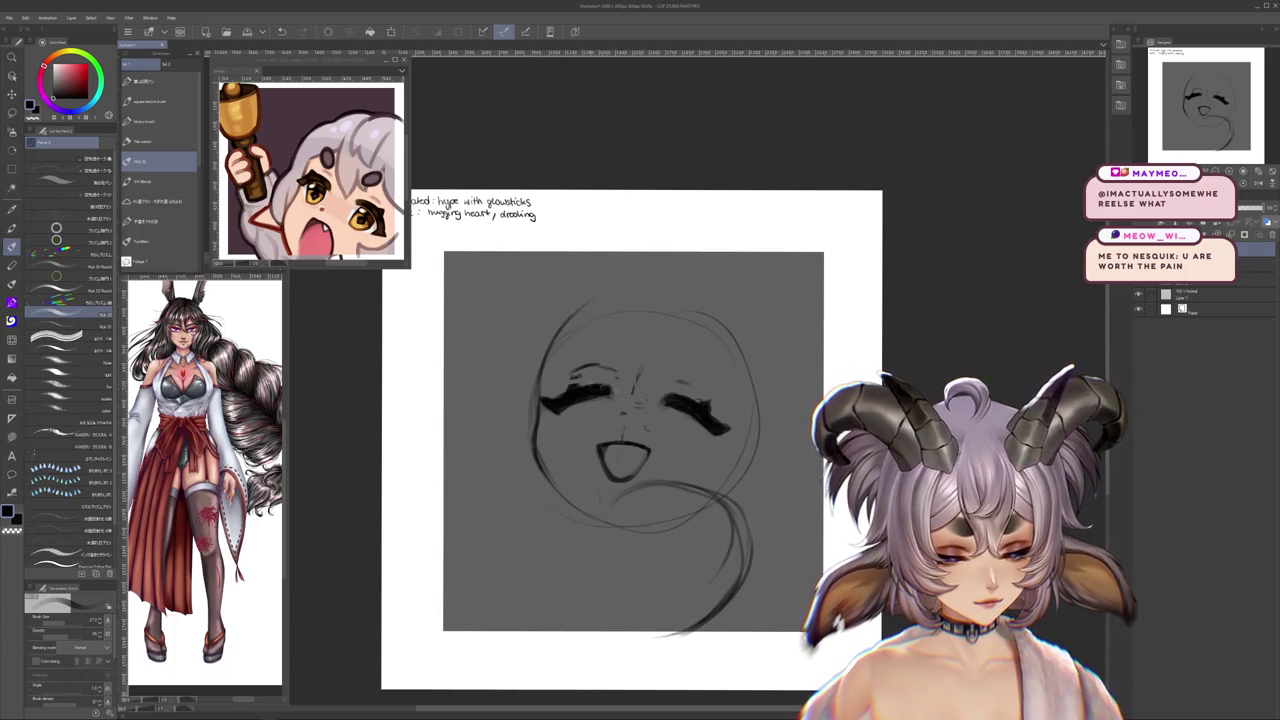
- Draw two eyebrow arcs above the eyes, then undo them
left_click_drag(695, 393, 677, 444)
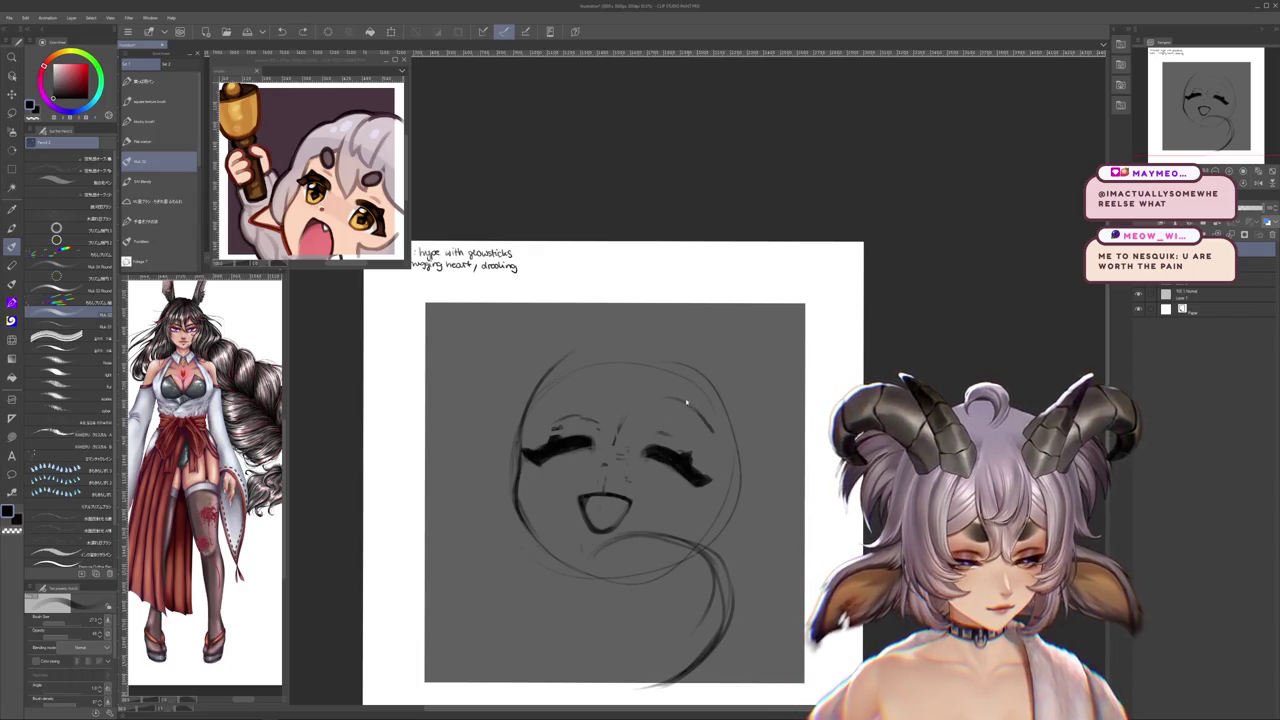
left_click_drag(656, 387, 706, 410)
left_click_drag(550, 392, 600, 380)
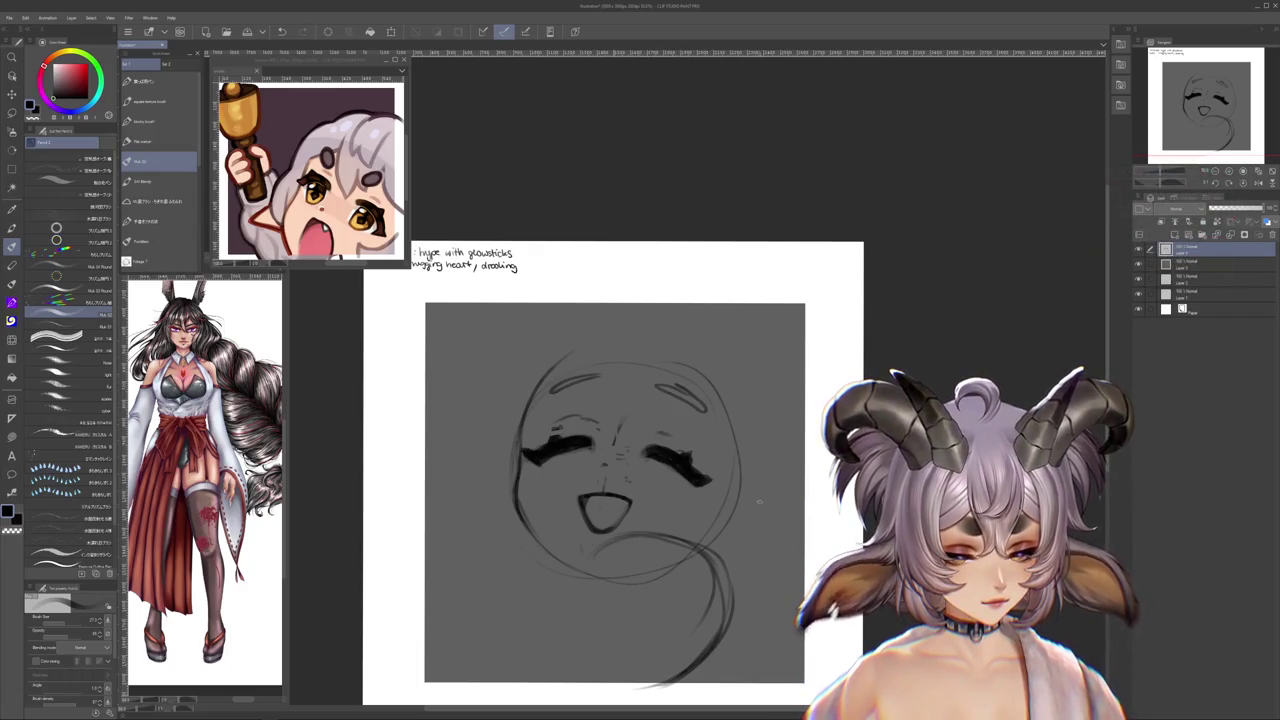
key("ctrl+z")
key("ctrl+z")
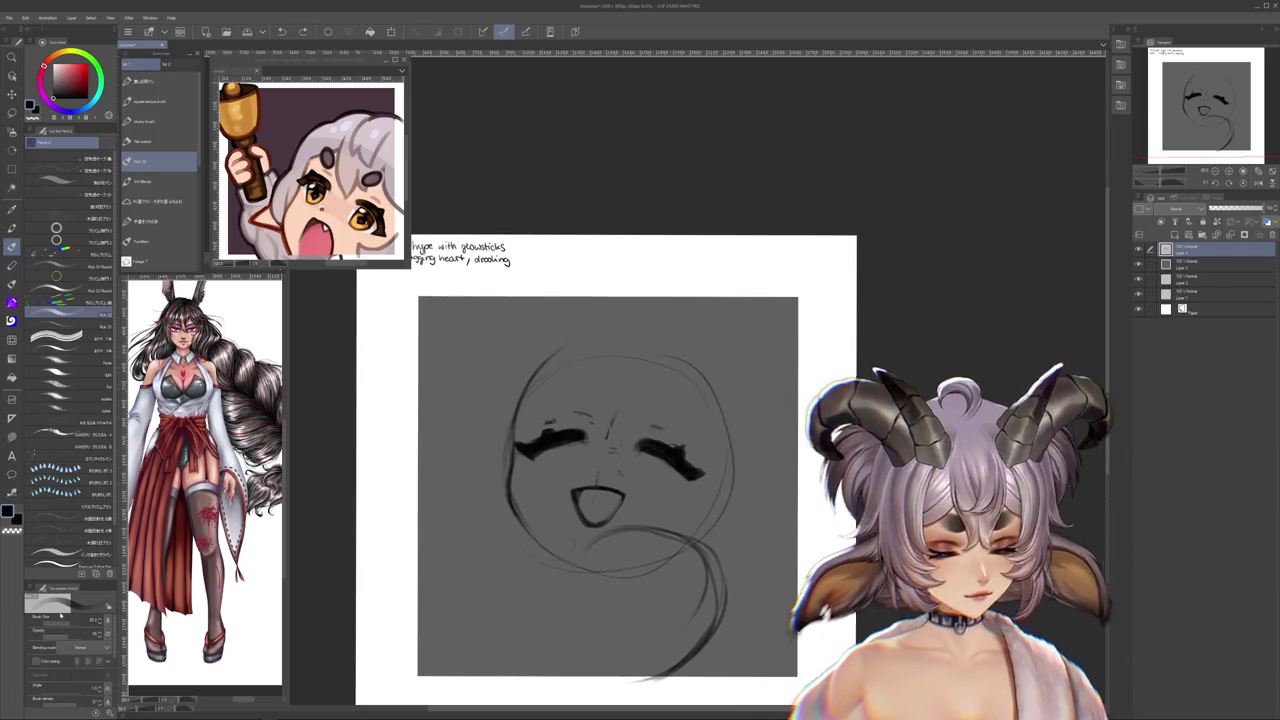
- Sketch a small nose between the eyes and extend the face's left outline upward
left_click_drag(588, 443, 610, 458)
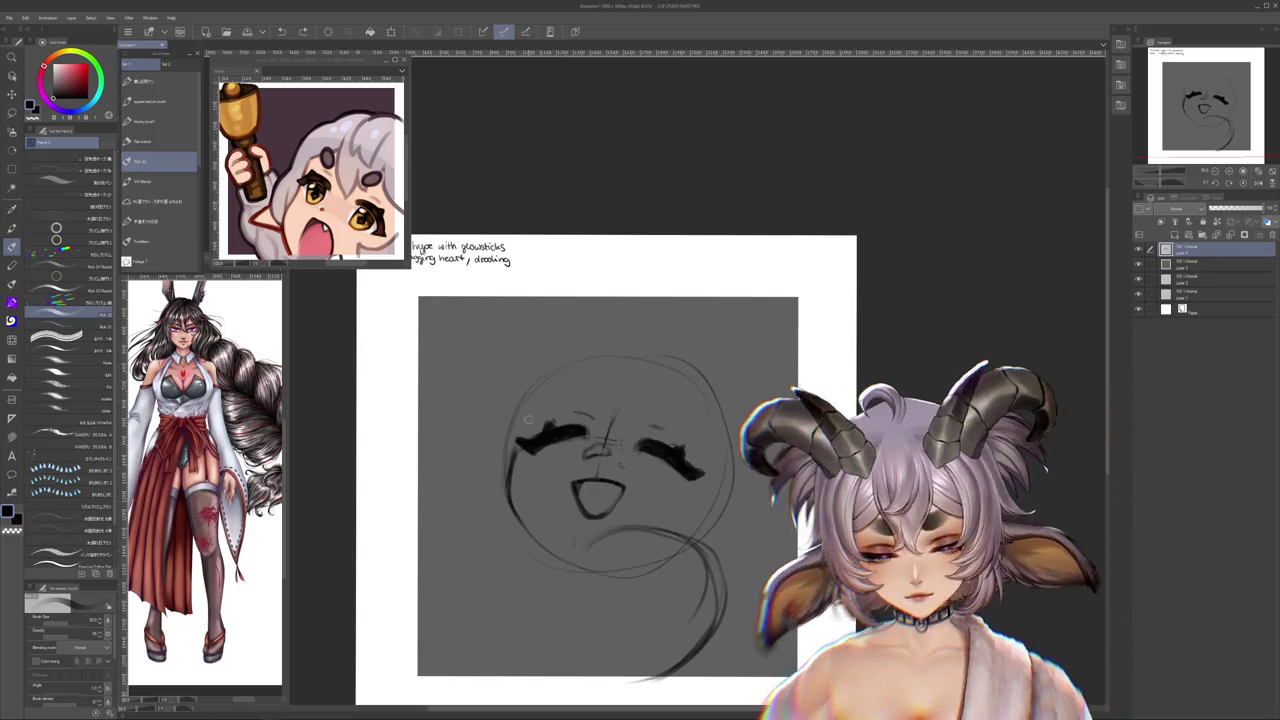
left_click_drag(510, 458, 526, 386)
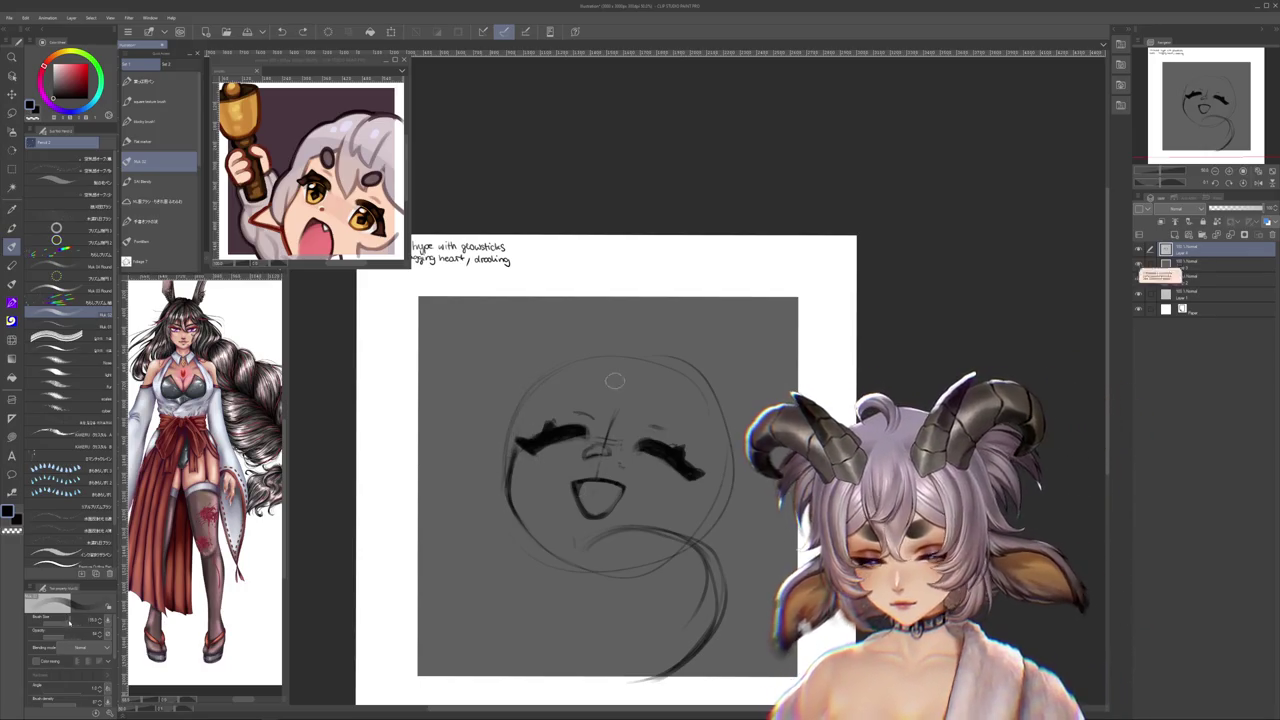
mouse_move(514, 523)
left_mouse_down()
mouse_move(594, 508)
mouse_move(590, 521)
left_mouse_up()
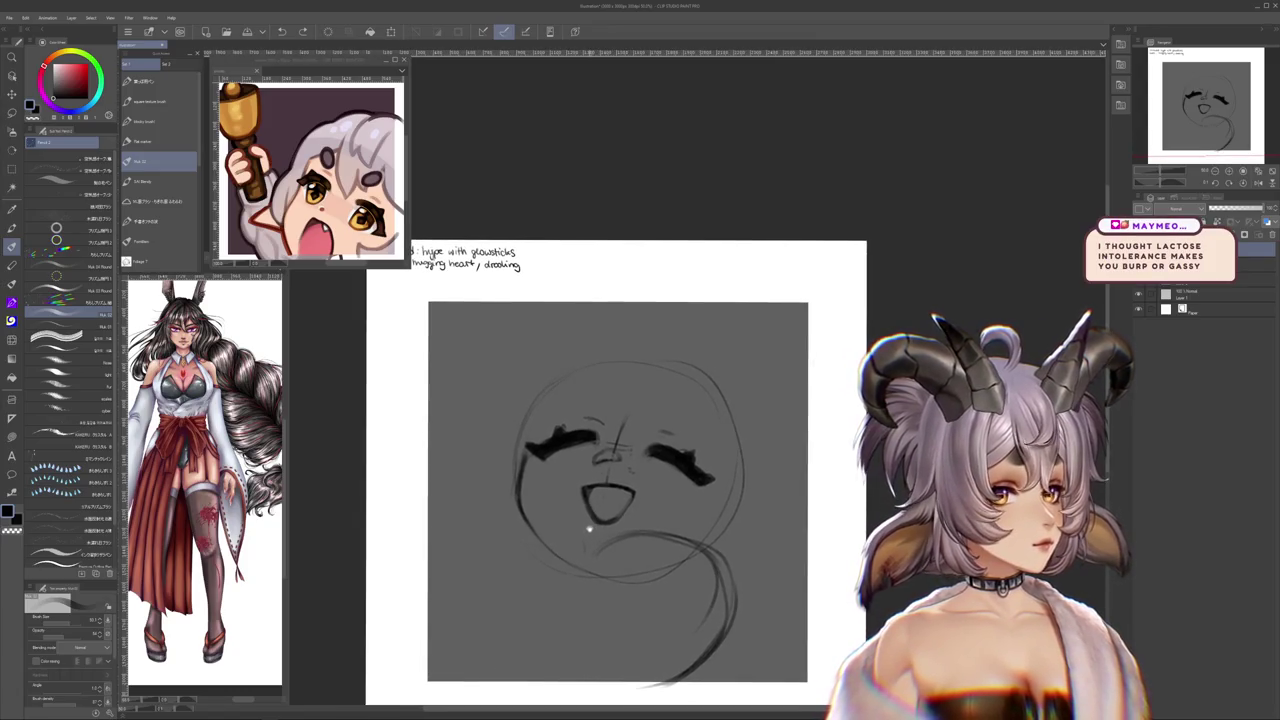
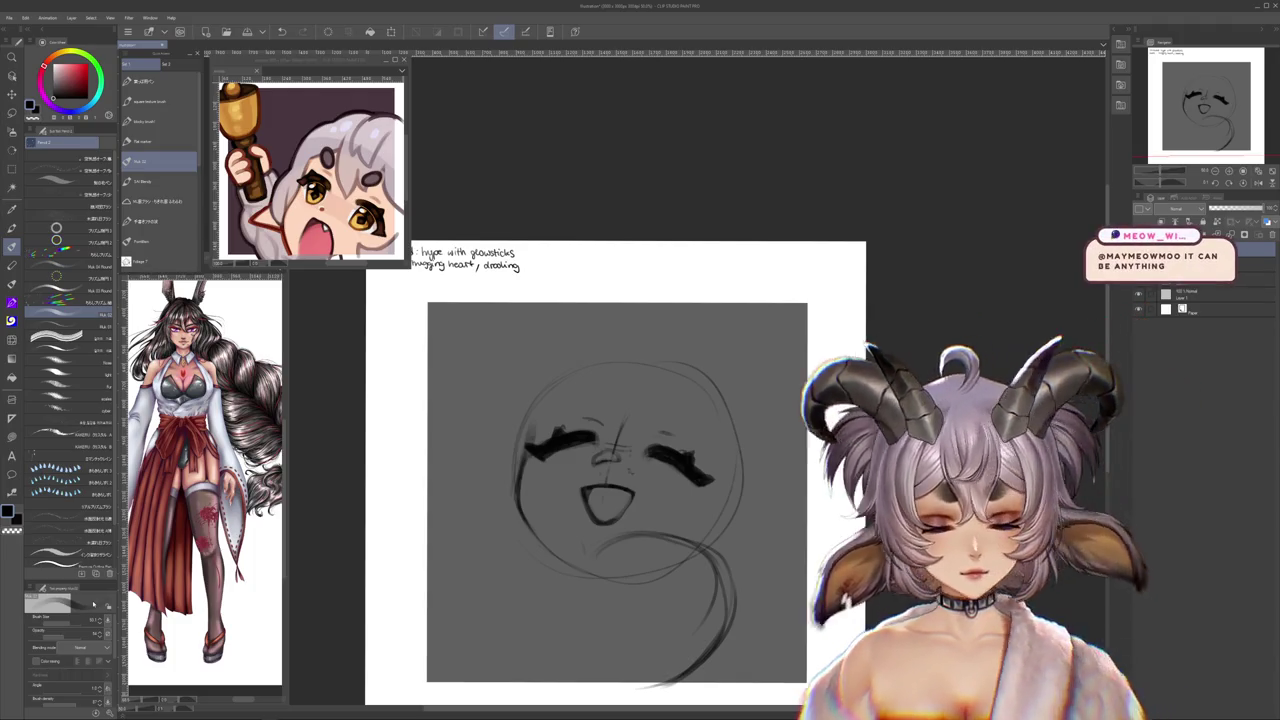
- Draw a heart under the face and darken its top edge and both lobes
left_click_drag(541, 463, 532, 521)
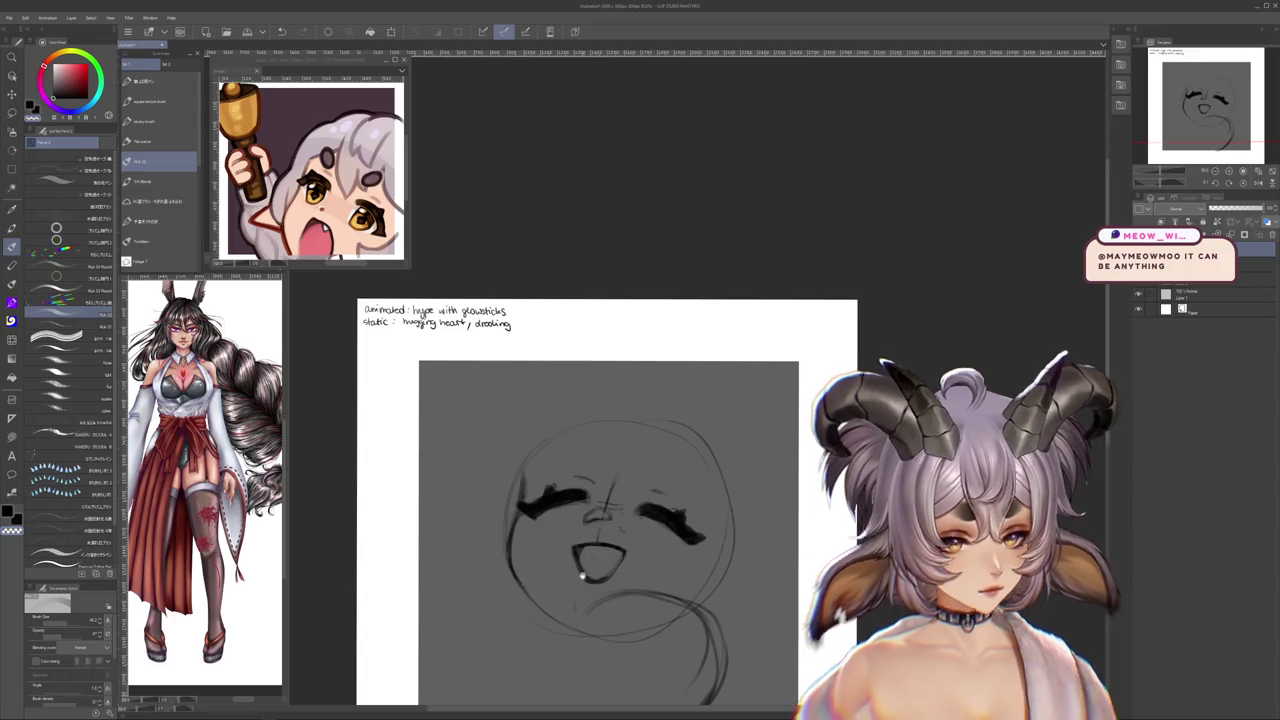
left_click_drag(577, 578, 597, 581)
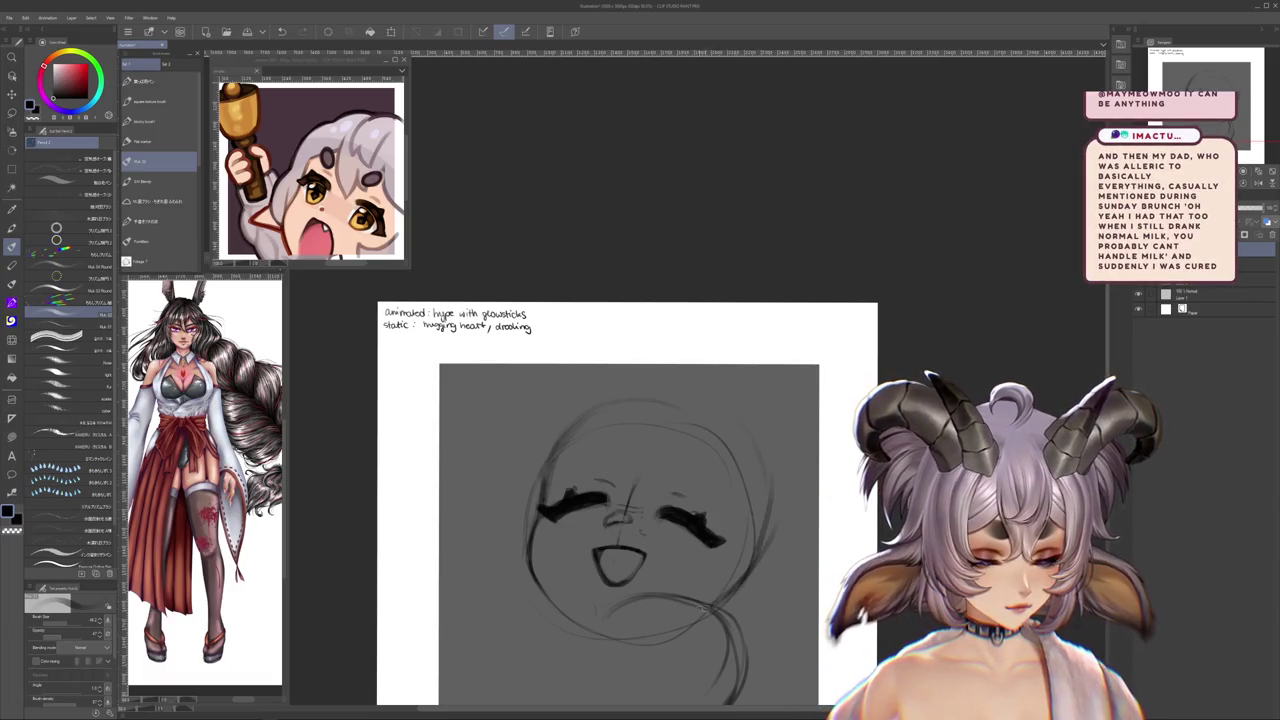
left_click_drag(603, 613, 623, 540)
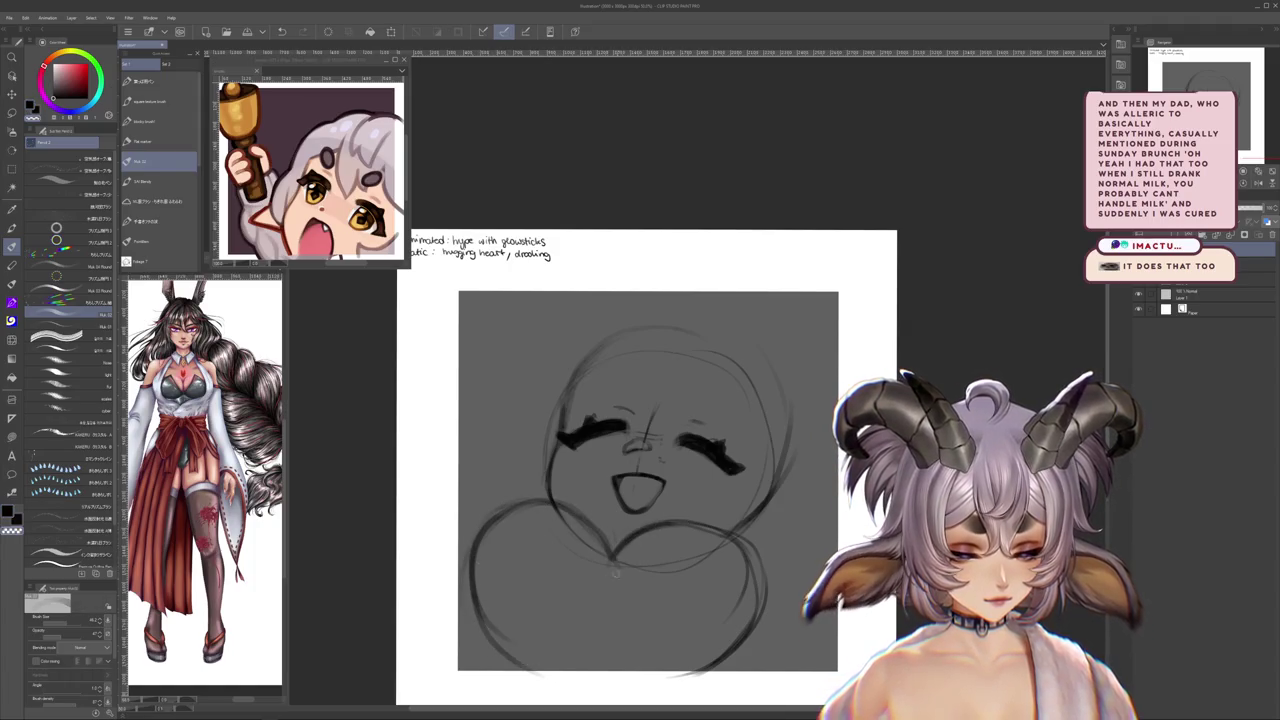
left_click_drag(607, 587, 596, 546)
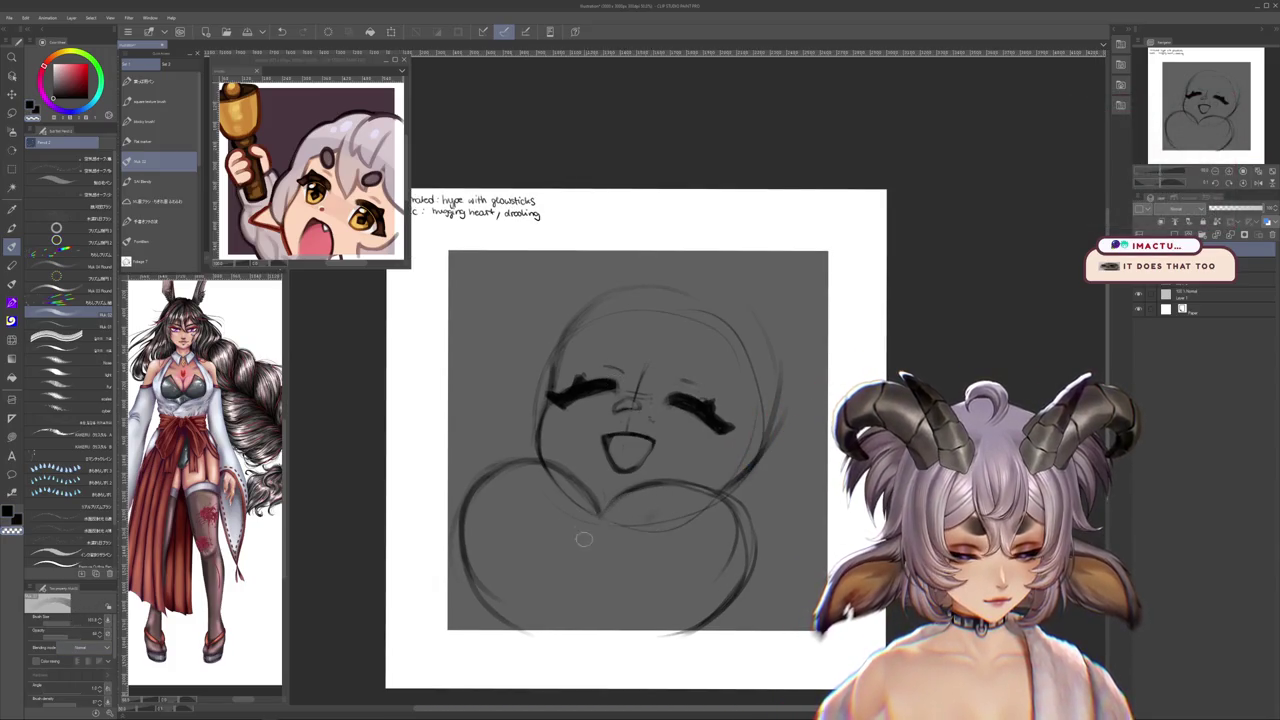
left_click_drag(623, 518, 672, 482)
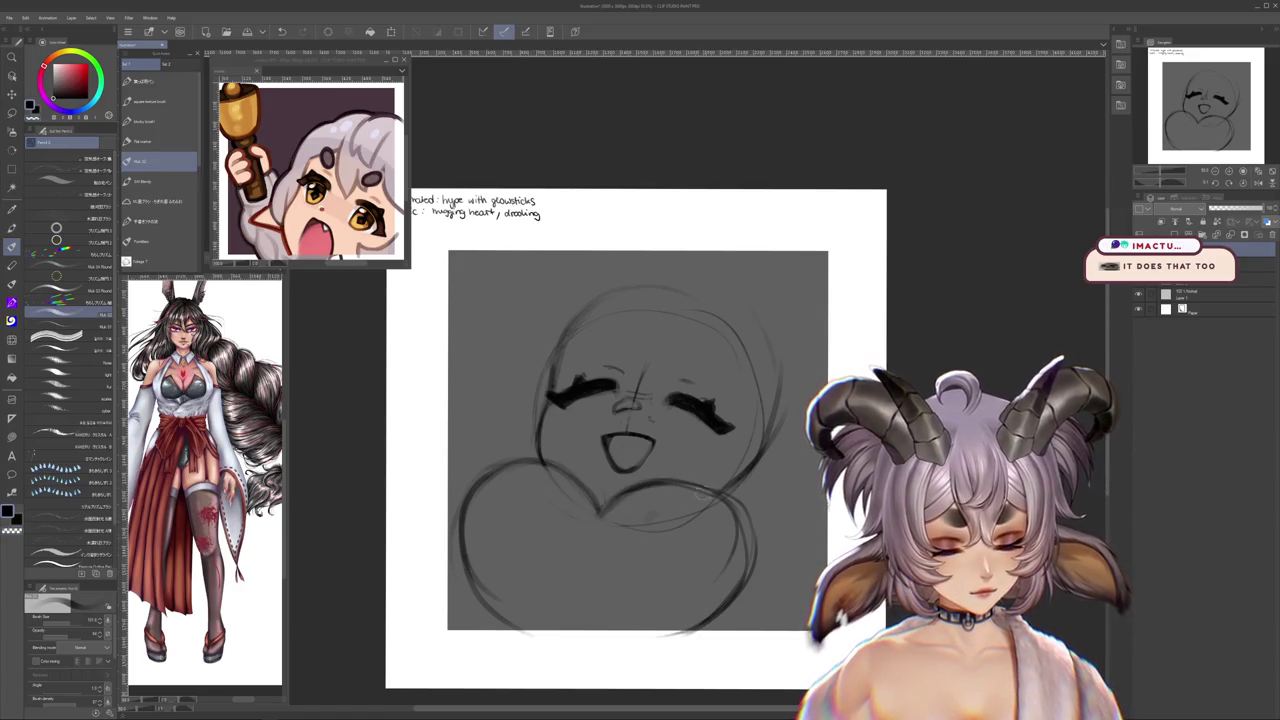
mouse_move(598, 505)
left_mouse_down()
mouse_move(490, 480)
mouse_move(462, 560)
mouse_move(480, 615)
left_mouse_up()
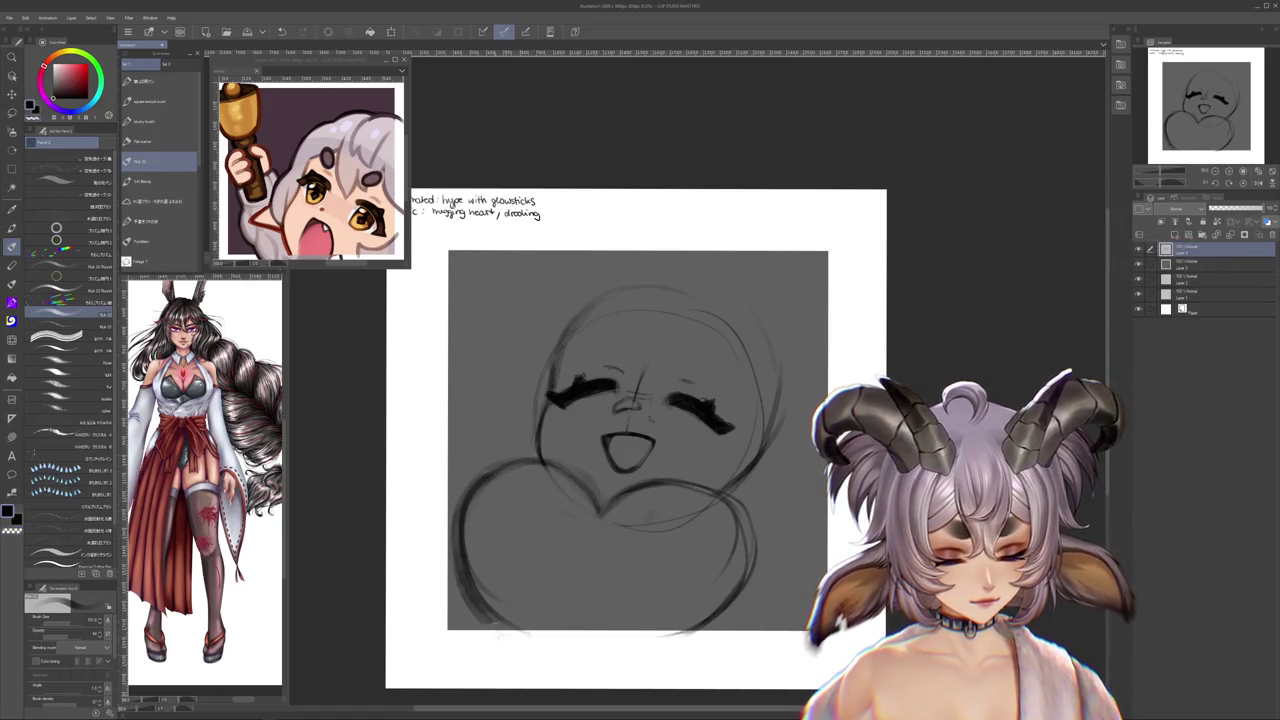
left_click_drag(752, 582, 652, 655)
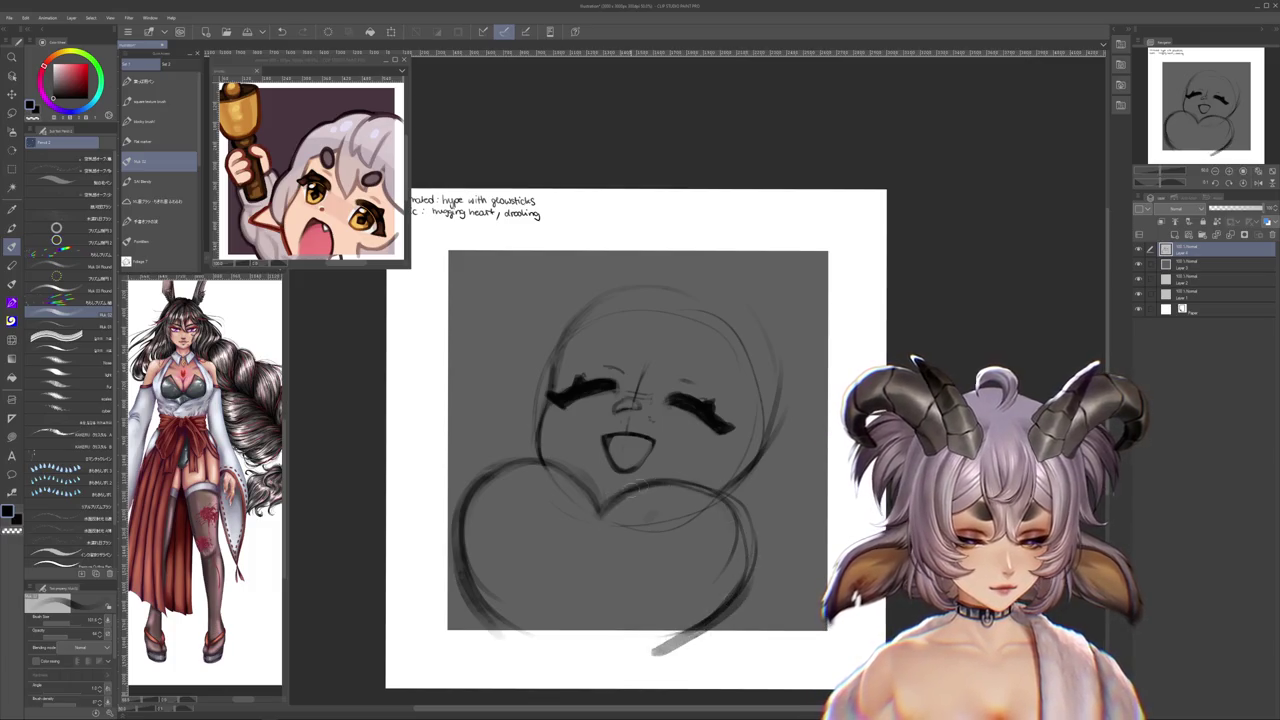
left_click_drag(648, 478, 735, 625)
left_click_drag(571, 469, 543, 572)
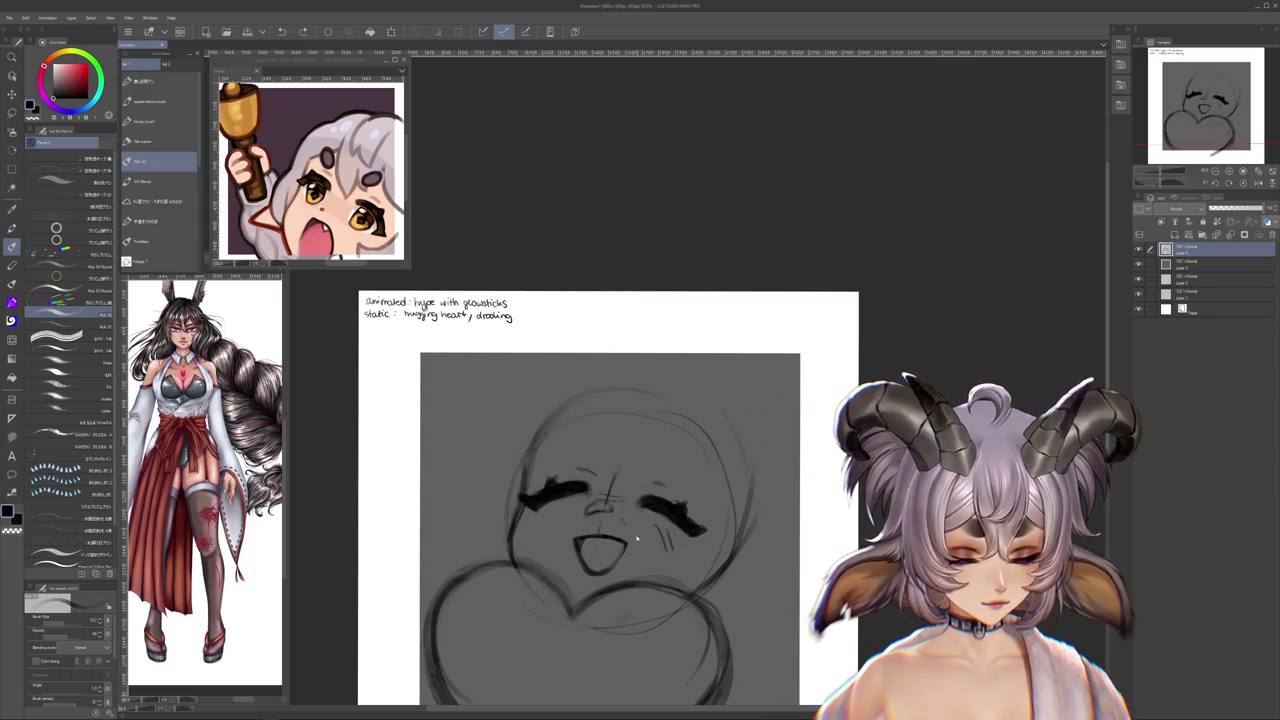
- Hatch blush marks onto both cheeks
left_click_drag(532, 518, 523, 530)
left_click_drag(543, 514, 534, 527)
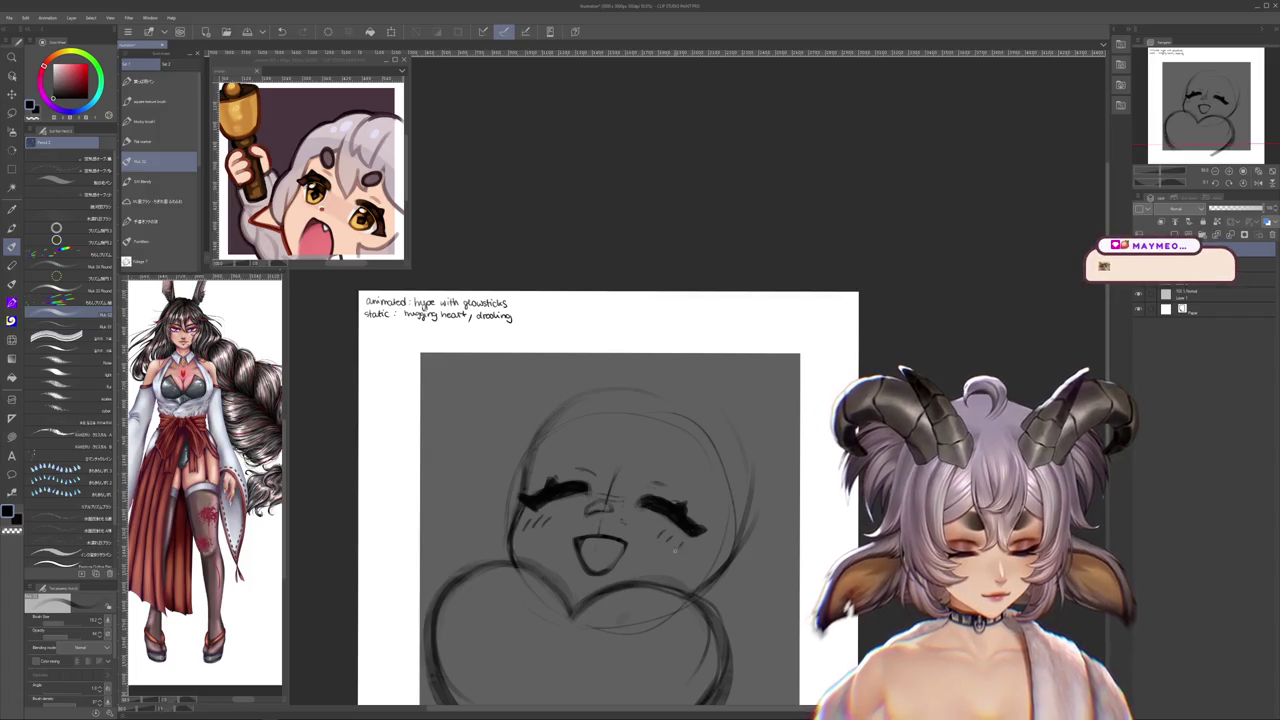
scroll(607, 500, "down", 1)
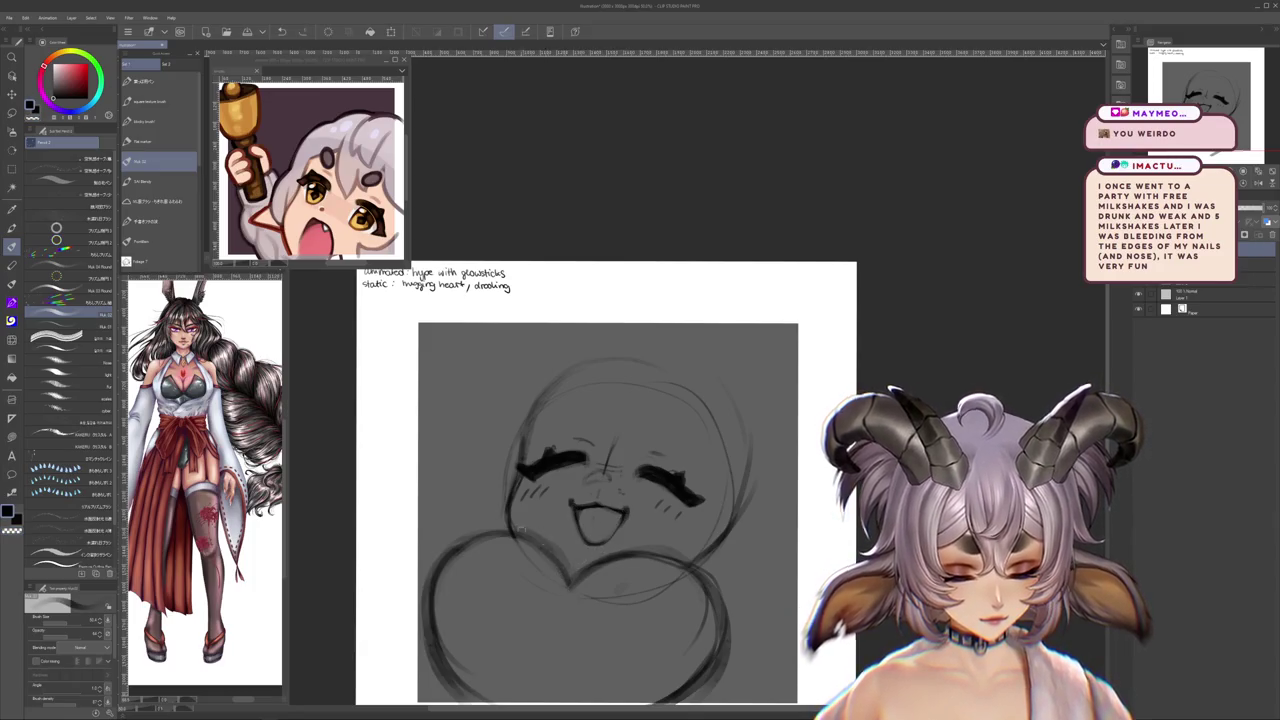
- Bolden the upper-right head outline, the brows and the mouth line
left_click_drag(511, 493, 503, 470)
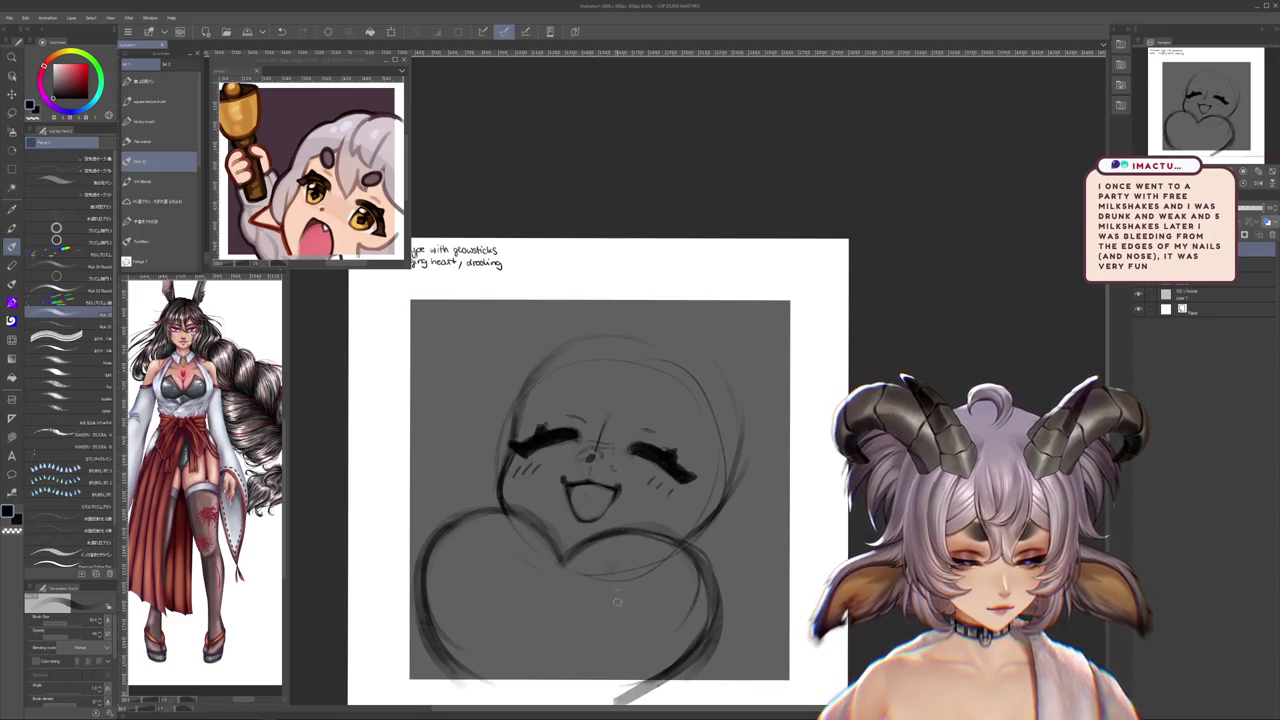
scroll(606, 622, "up", 1)
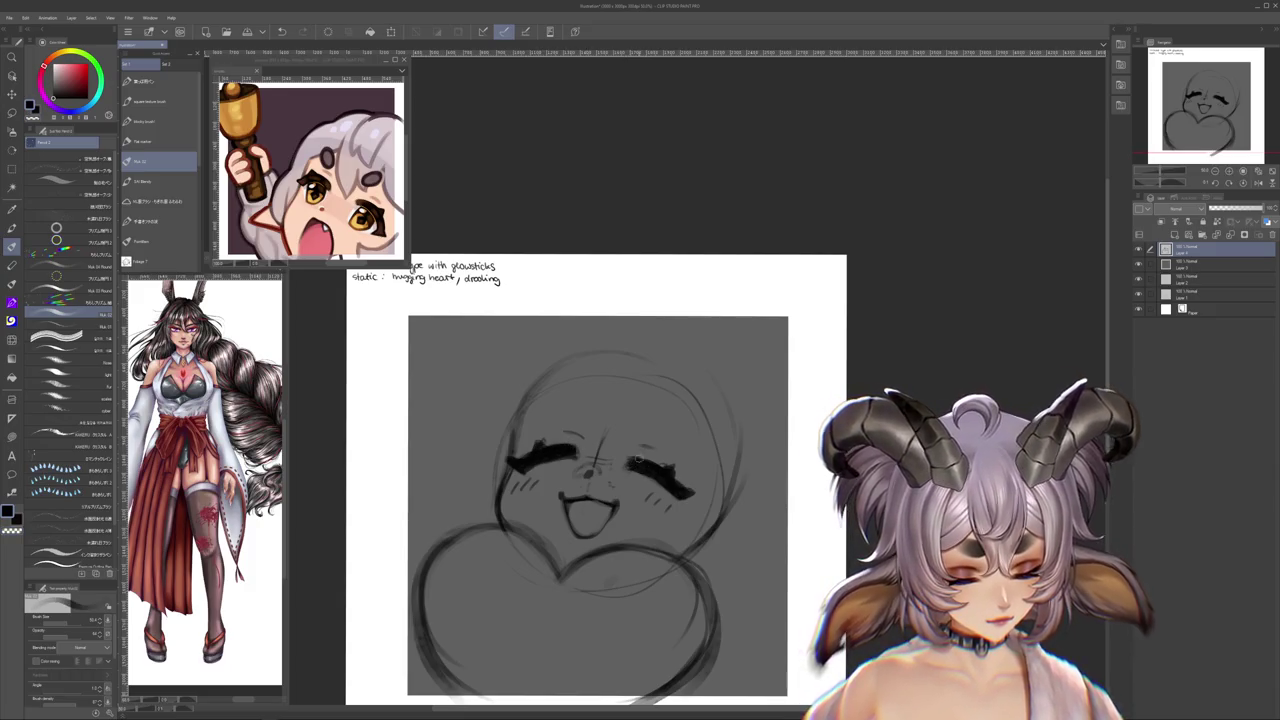
scroll(653, 479, "up", 3)
left_click_drag(655, 455, 698, 505)
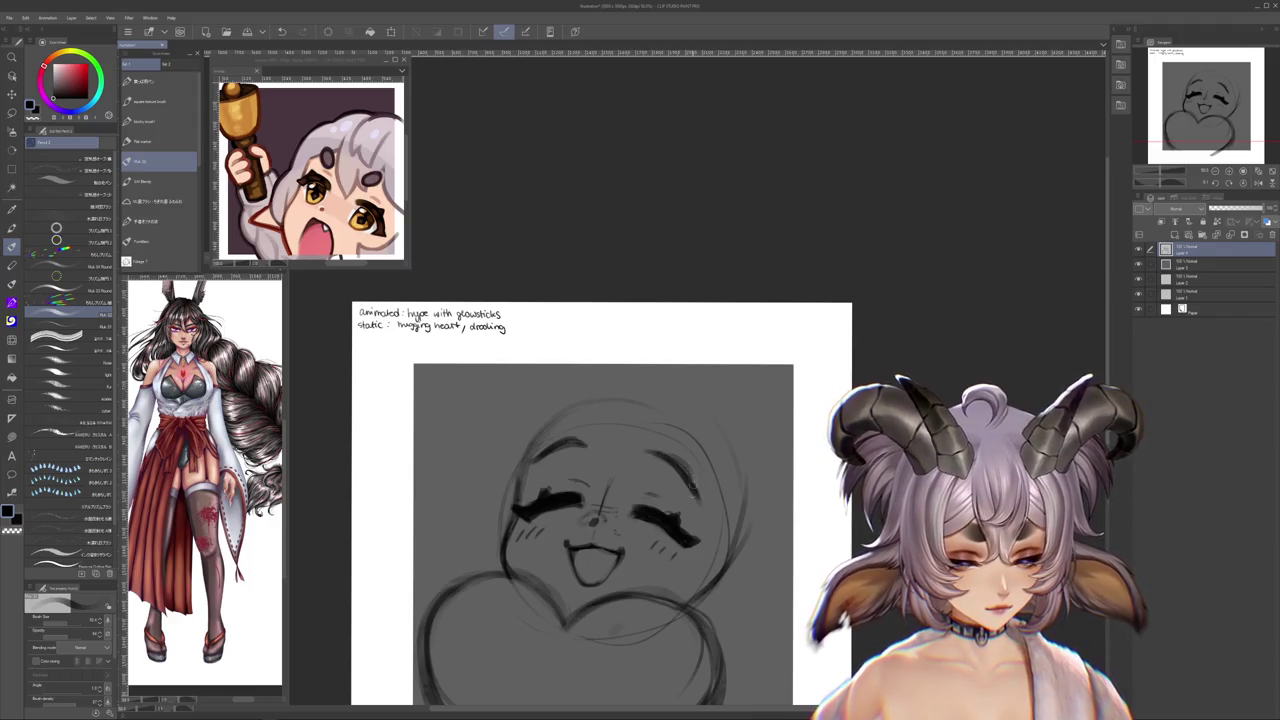
left_click_drag(574, 560, 564, 501)
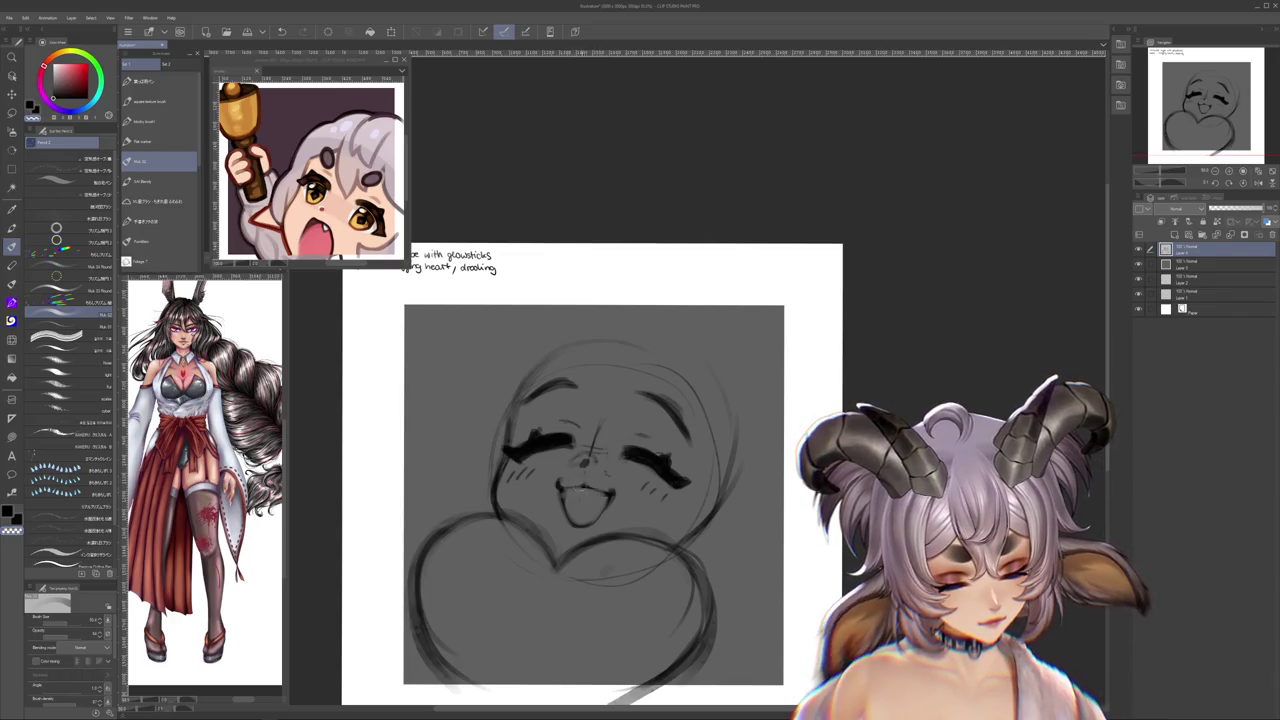
left_click_drag(557, 487, 610, 491)
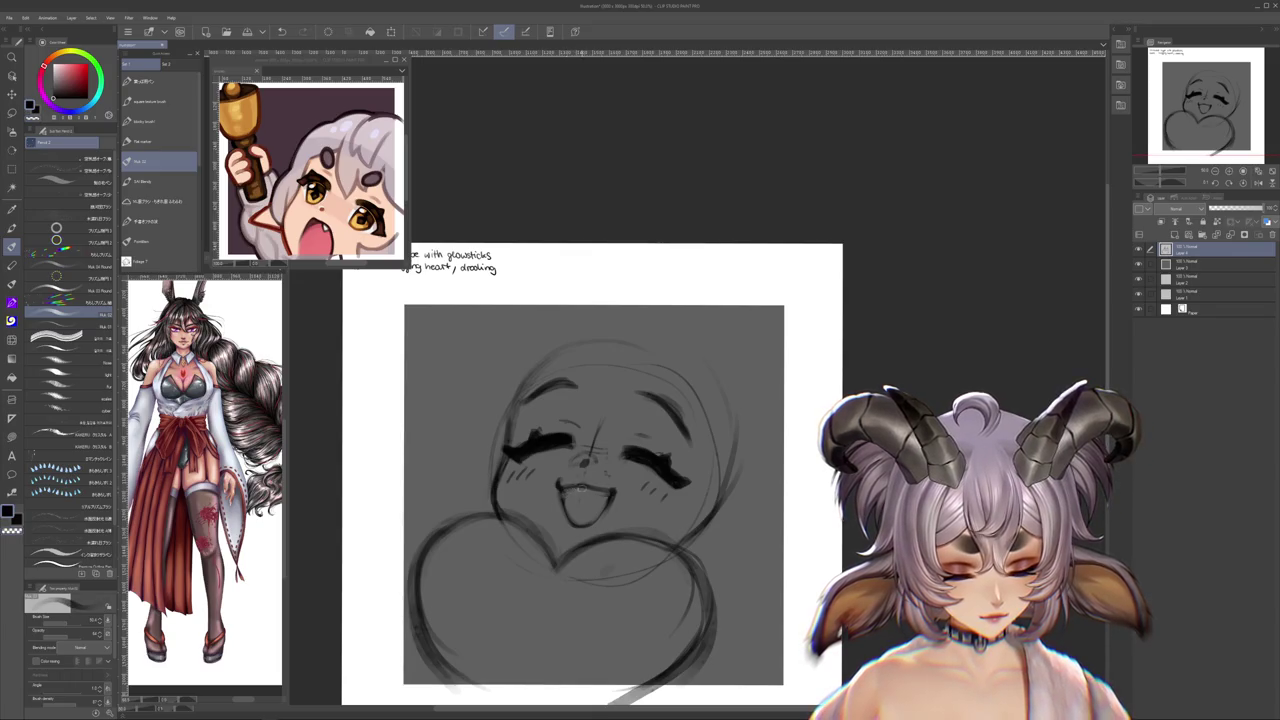
scroll(660, 510, "up", 2)
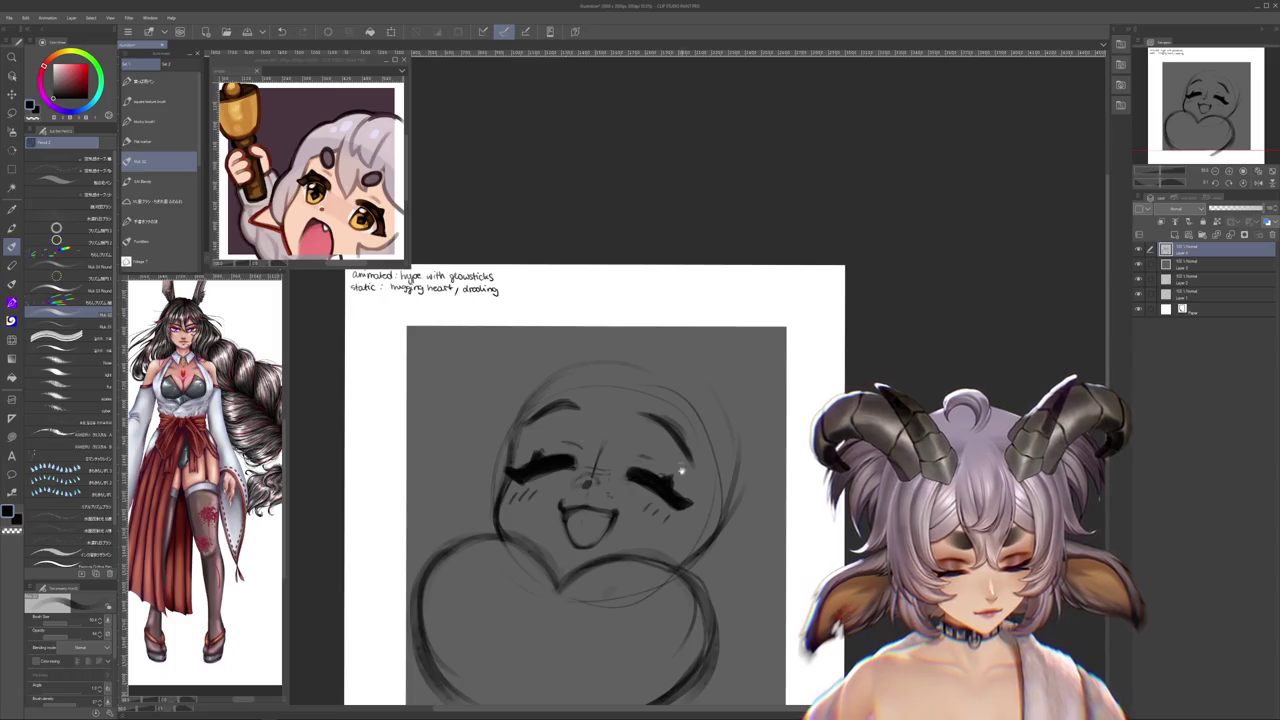
scroll(600, 480, "down", 4)
left_click_drag(738, 485, 744, 503)
scroll(743, 505, "down", 5)
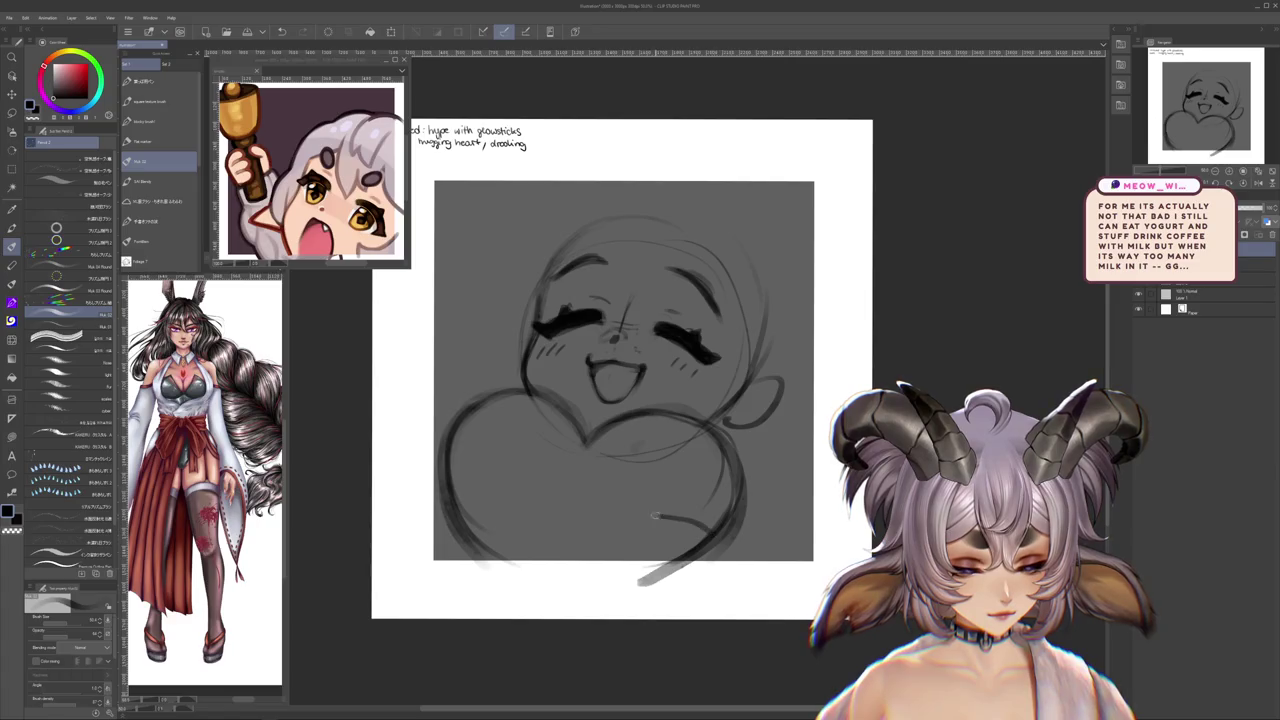
- Try contour strokes along the heart's bottom, undoing the ones that don't work
left_click_drag(668, 508, 610, 484)
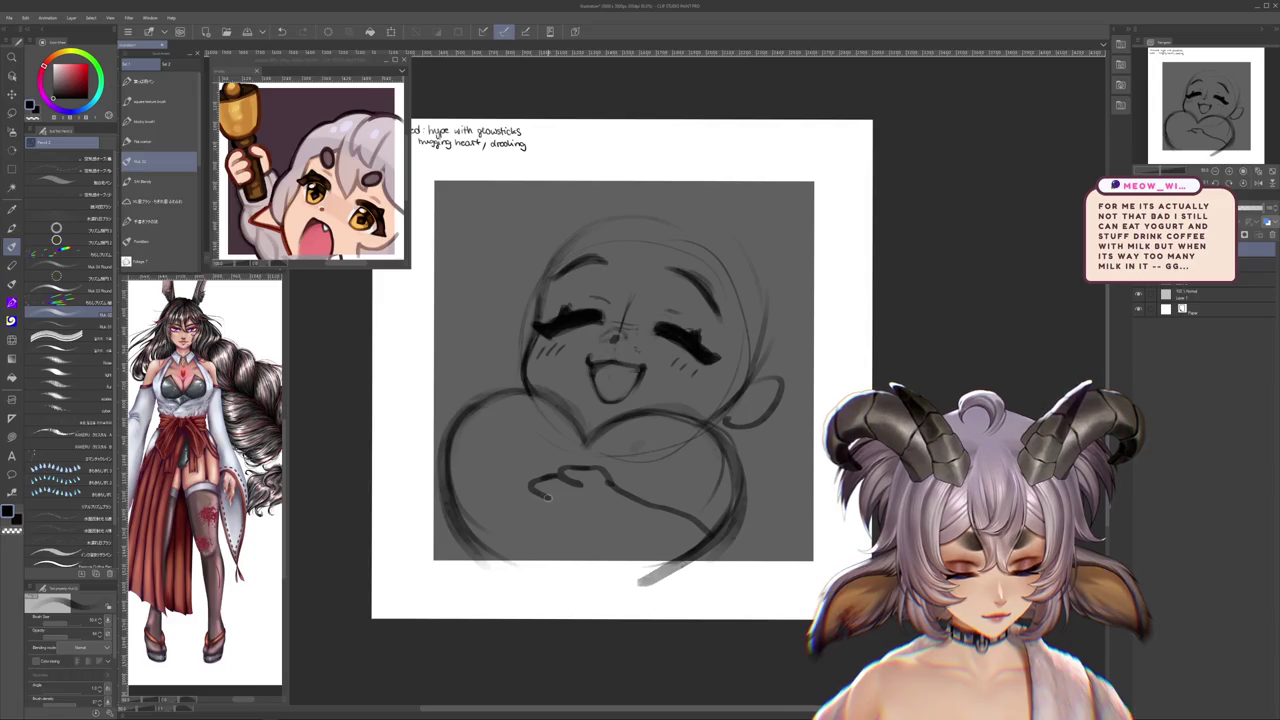
left_click_drag(574, 535, 655, 565)
left_click_drag(534, 518, 452, 555)
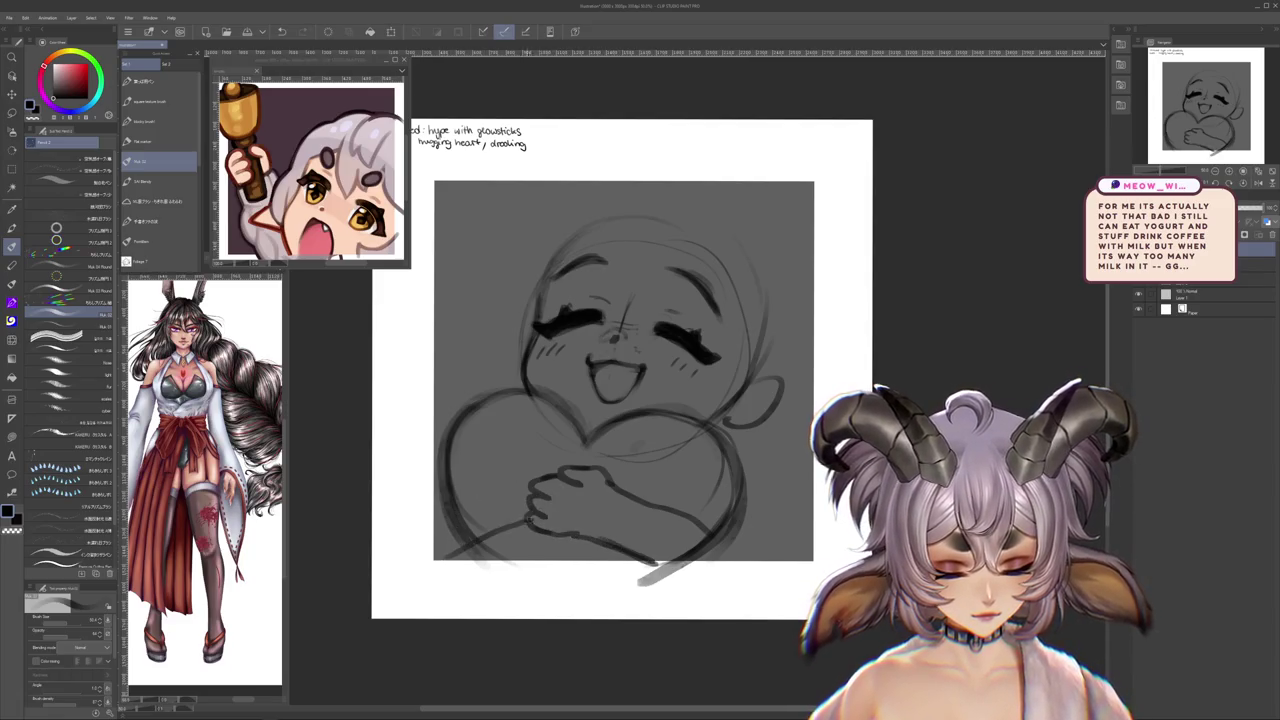
key("ctrl+z")
left_click_drag(532, 524, 440, 556)
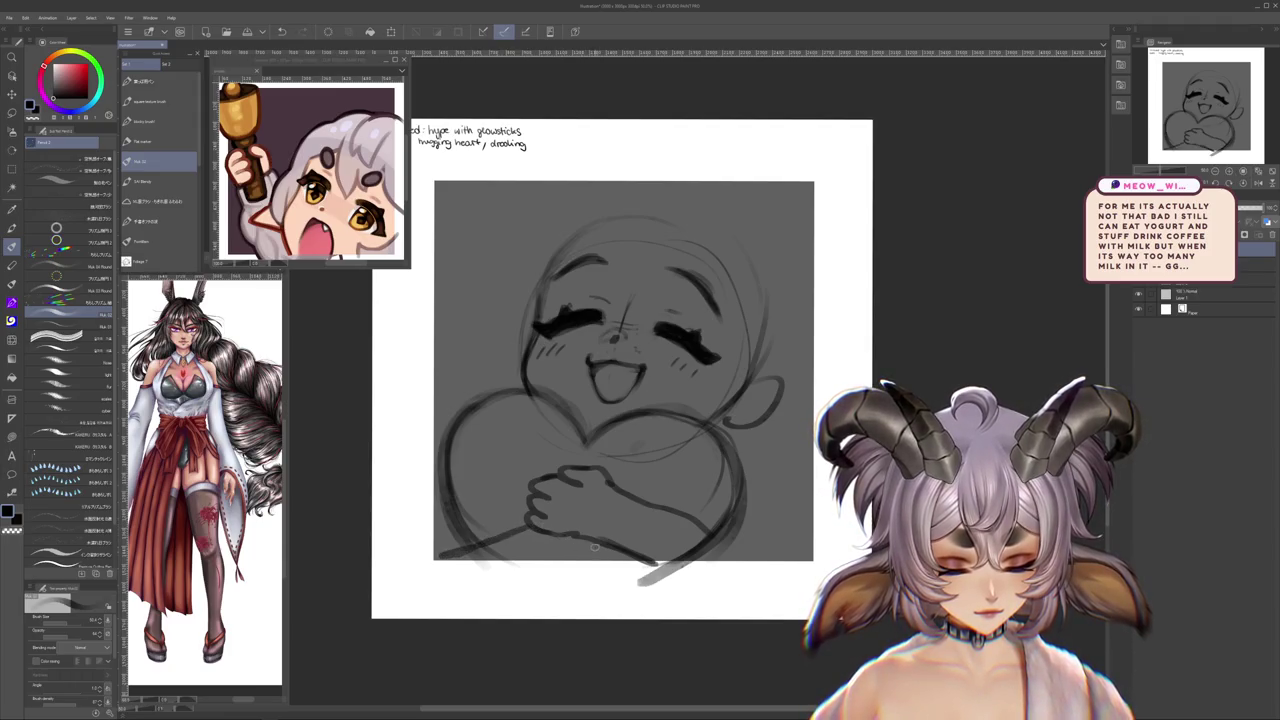
key("ctrl+z")
key("ctrl+z")
scroll(553, 521, "up", 1)
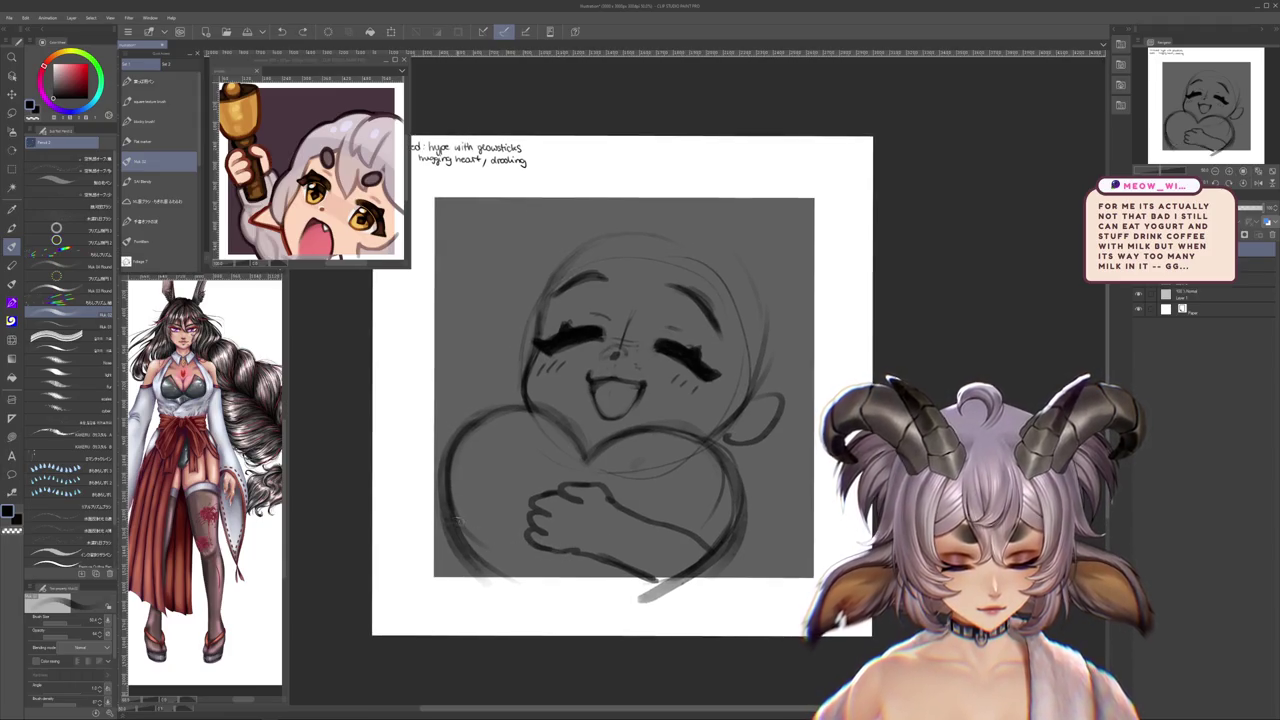
- Draw the small hand and arm line clasped over the heart's front
mouse_move(458, 516)
left_mouse_down()
mouse_move(498, 504)
mouse_move(480, 565)
left_mouse_up()
key("ctrl+z")
key("ctrl+z")
left_click_drag(588, 560, 550, 582)
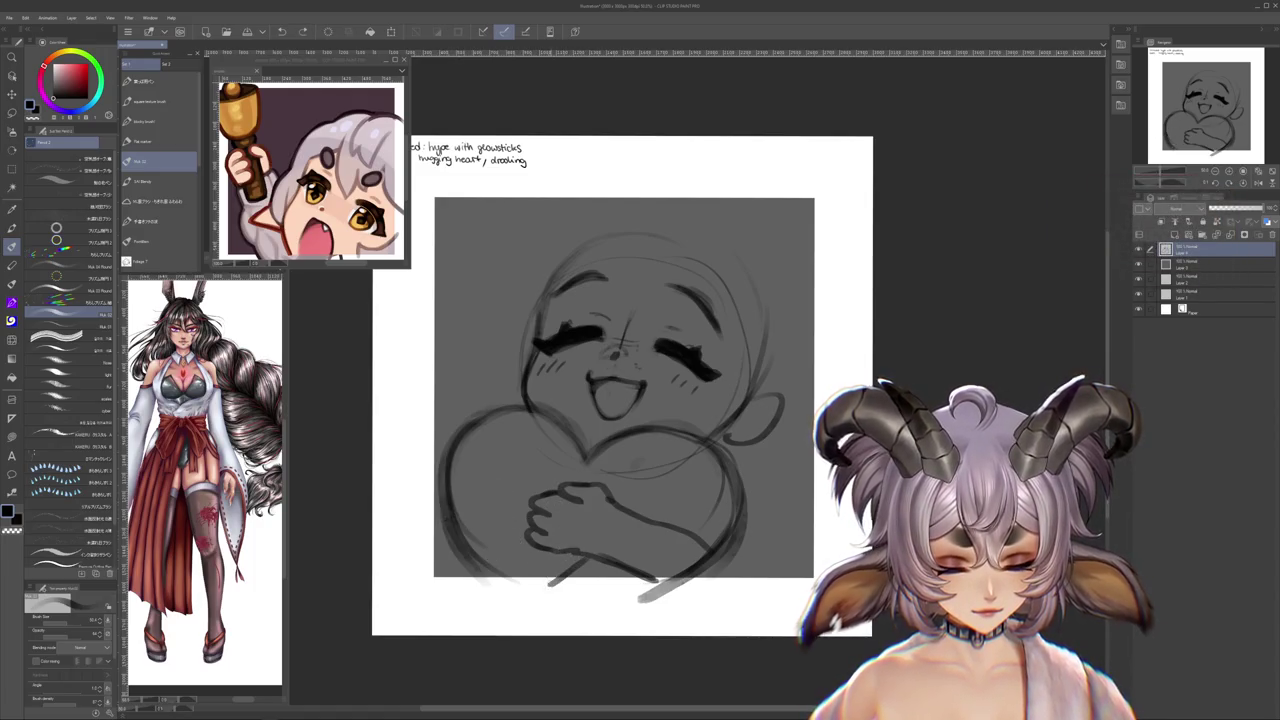
left_click_drag(527, 521, 478, 552)
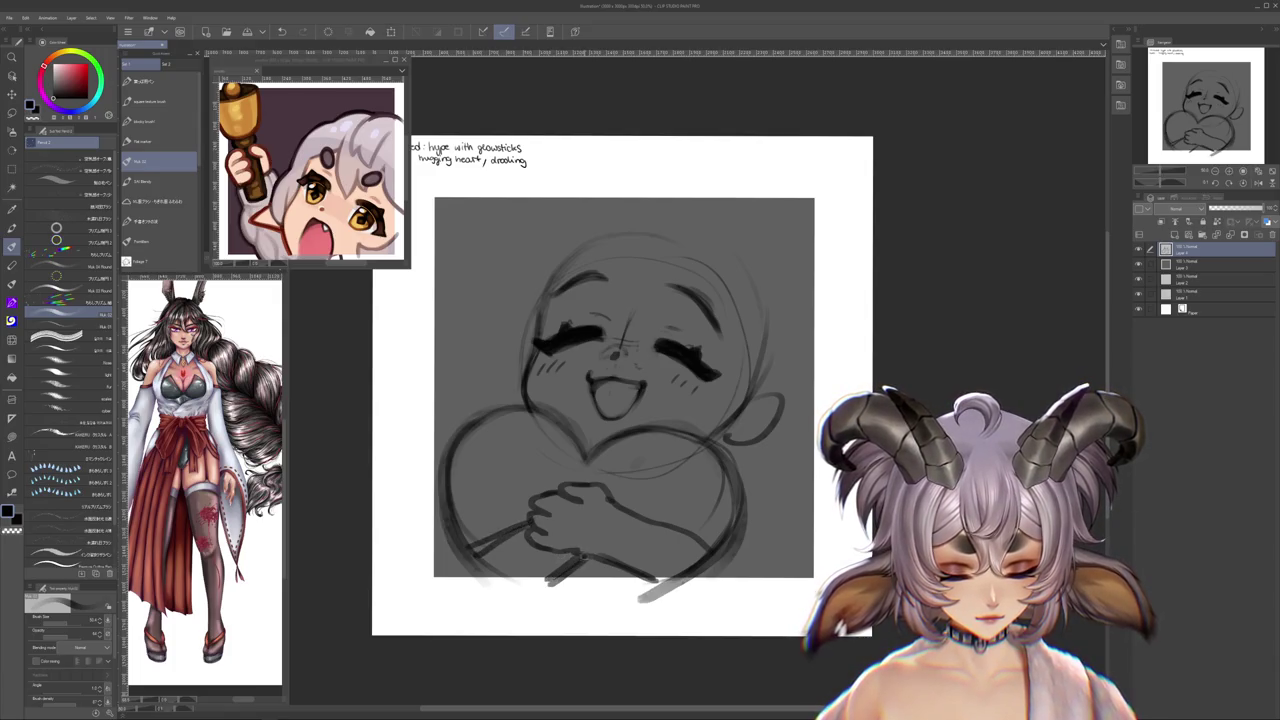
left_click_drag(692, 539, 732, 584)
mouse_move(736, 537)
left_mouse_down()
mouse_move(724, 576)
mouse_move(698, 528)
left_mouse_up()
key("ctrl+t")
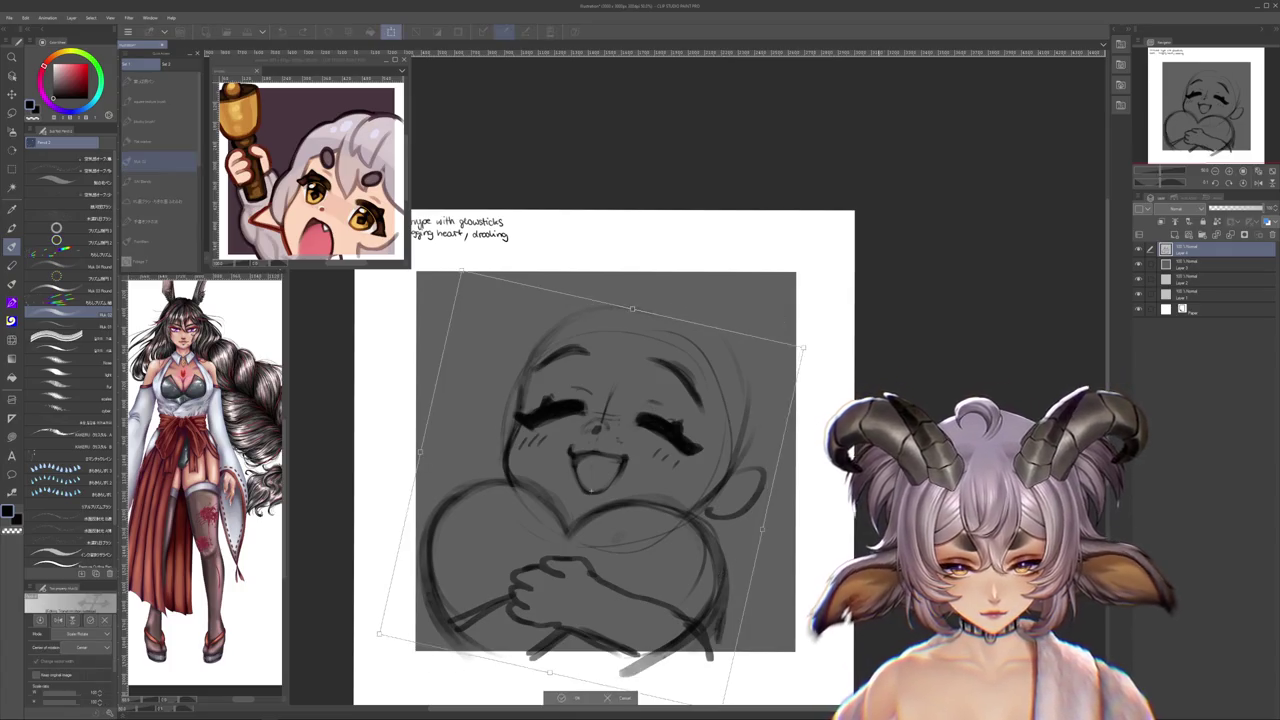
- Apply the slight counter-clockwise rotation to the whole sketch
key("Return")
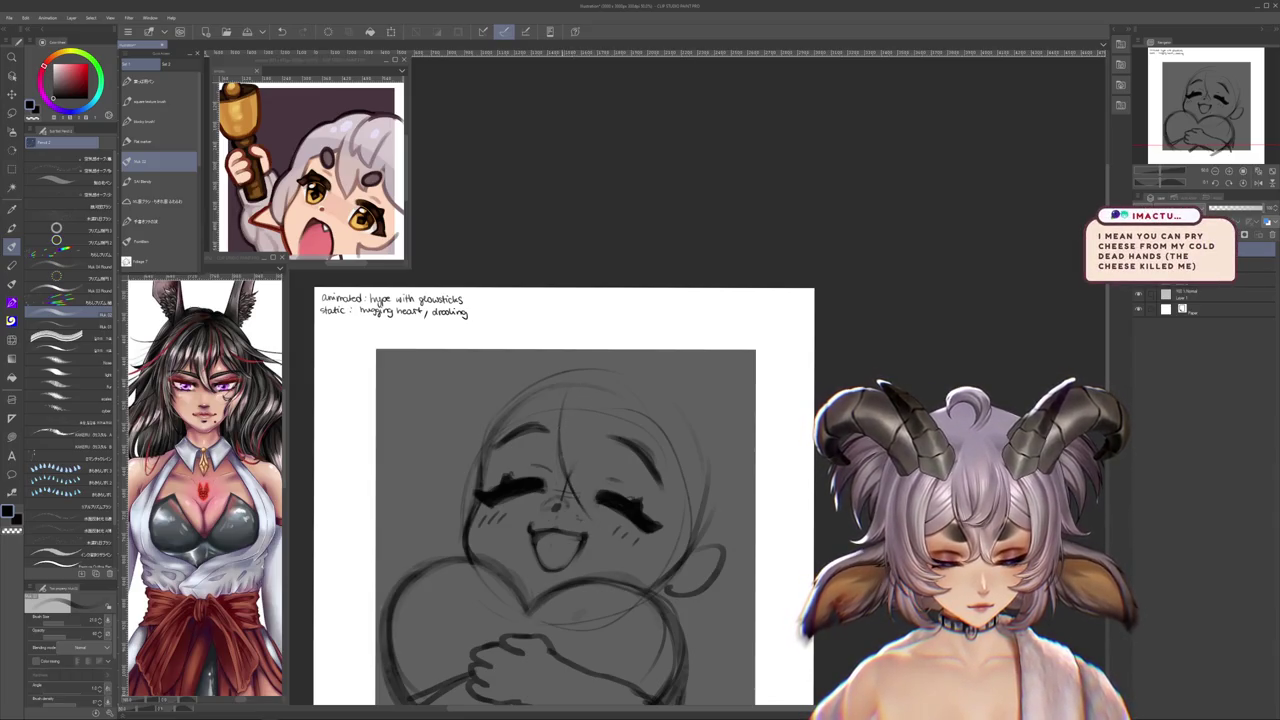
- Sketch bang strands over the forehead, removing the extra strand on the left
left_click_drag(600, 398, 583, 498)
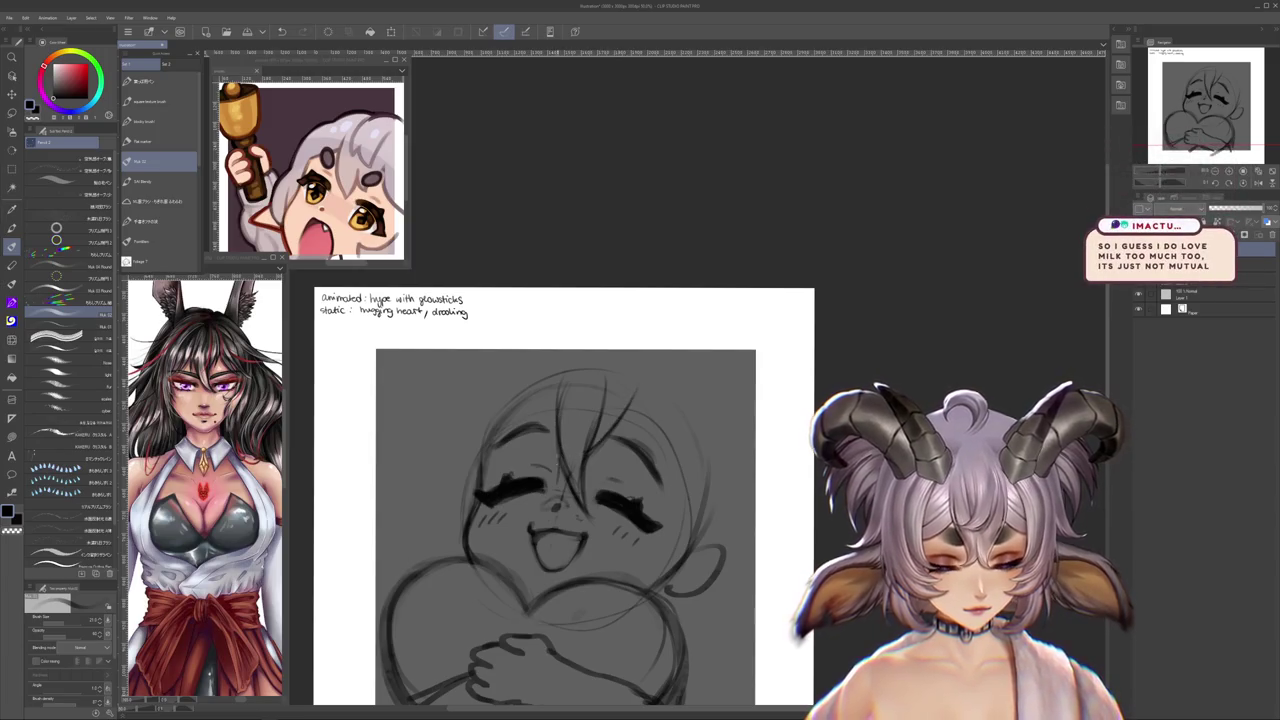
left_click_drag(570, 362, 552, 468)
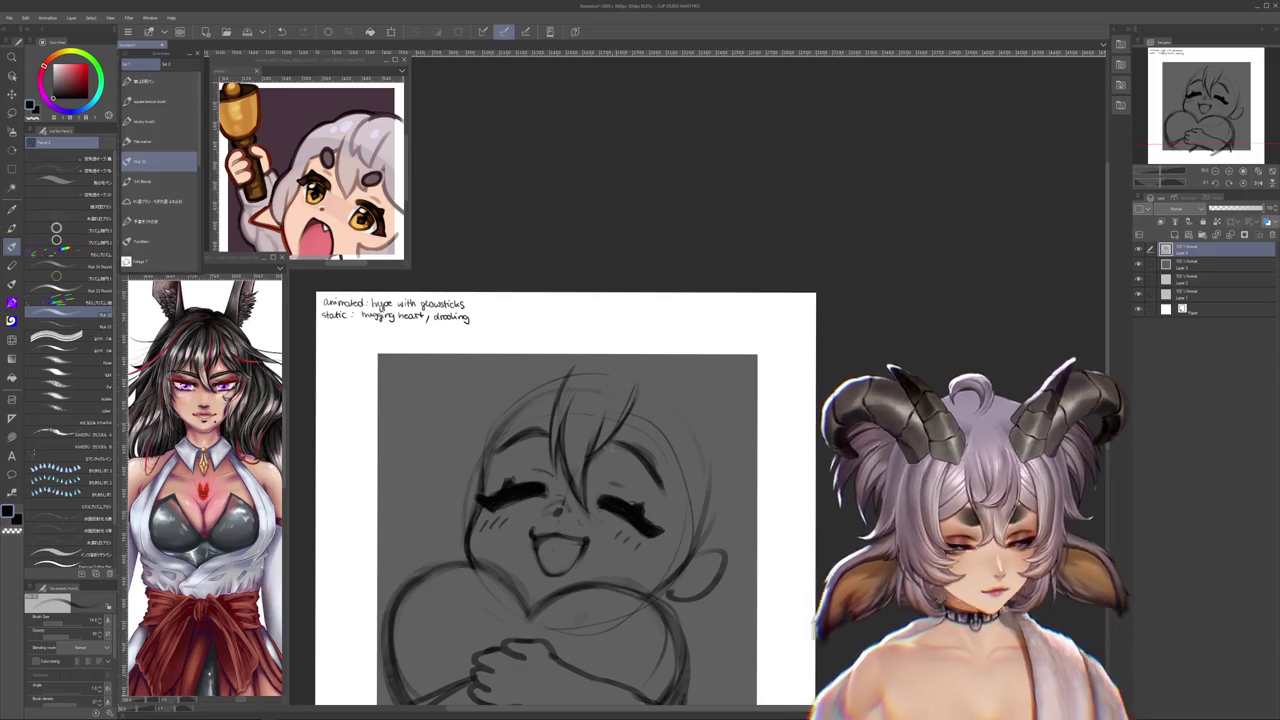
left_click_drag(680, 455, 660, 427)
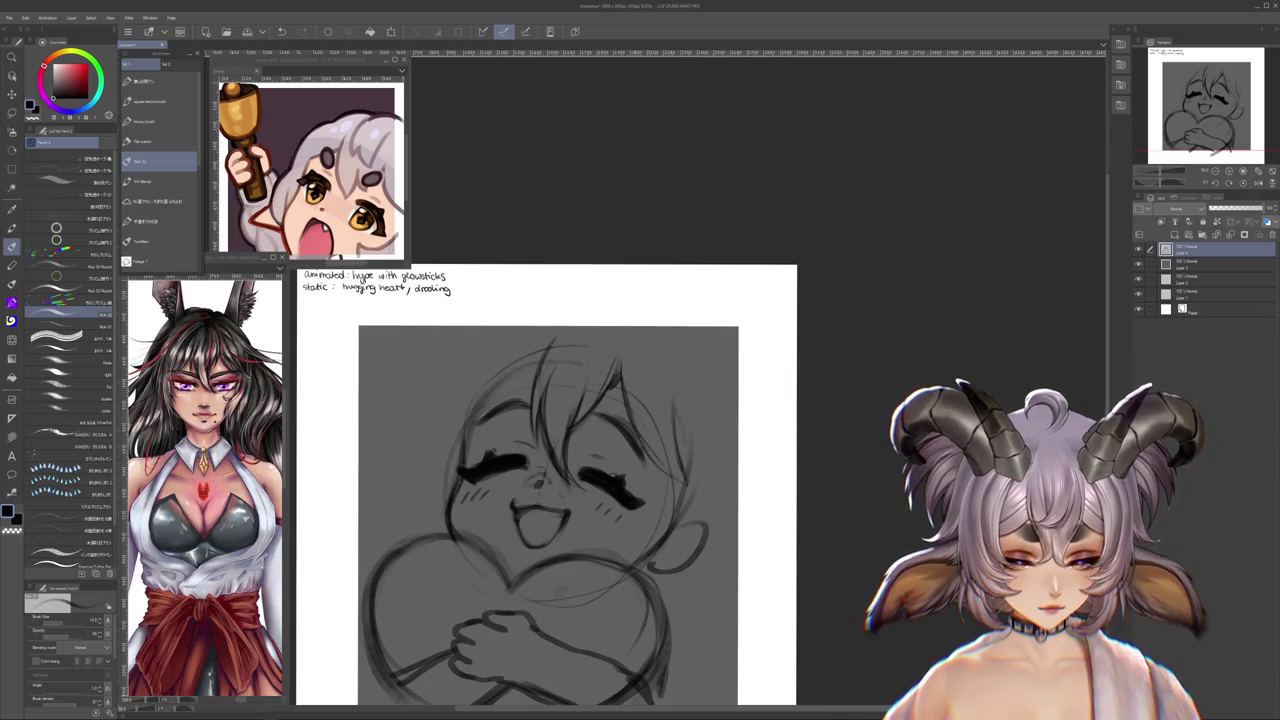
left_click_drag(641, 462, 698, 486)
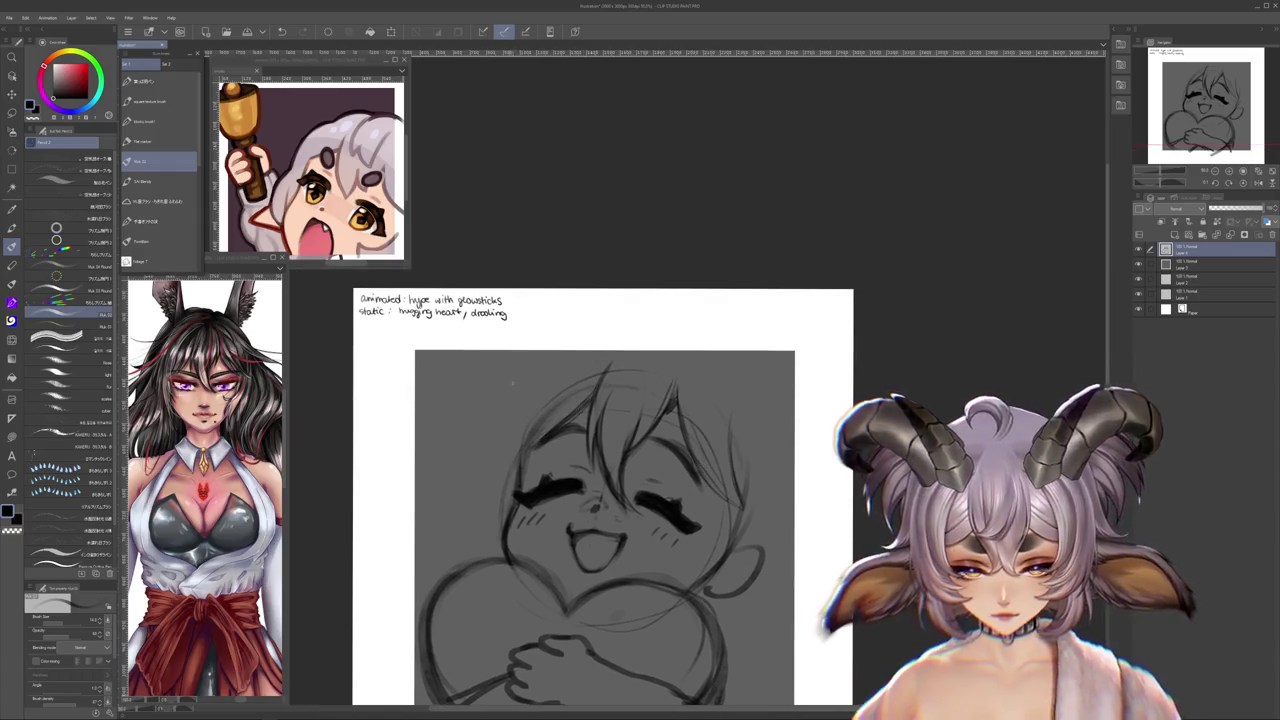
left_click_drag(527, 368, 495, 465)
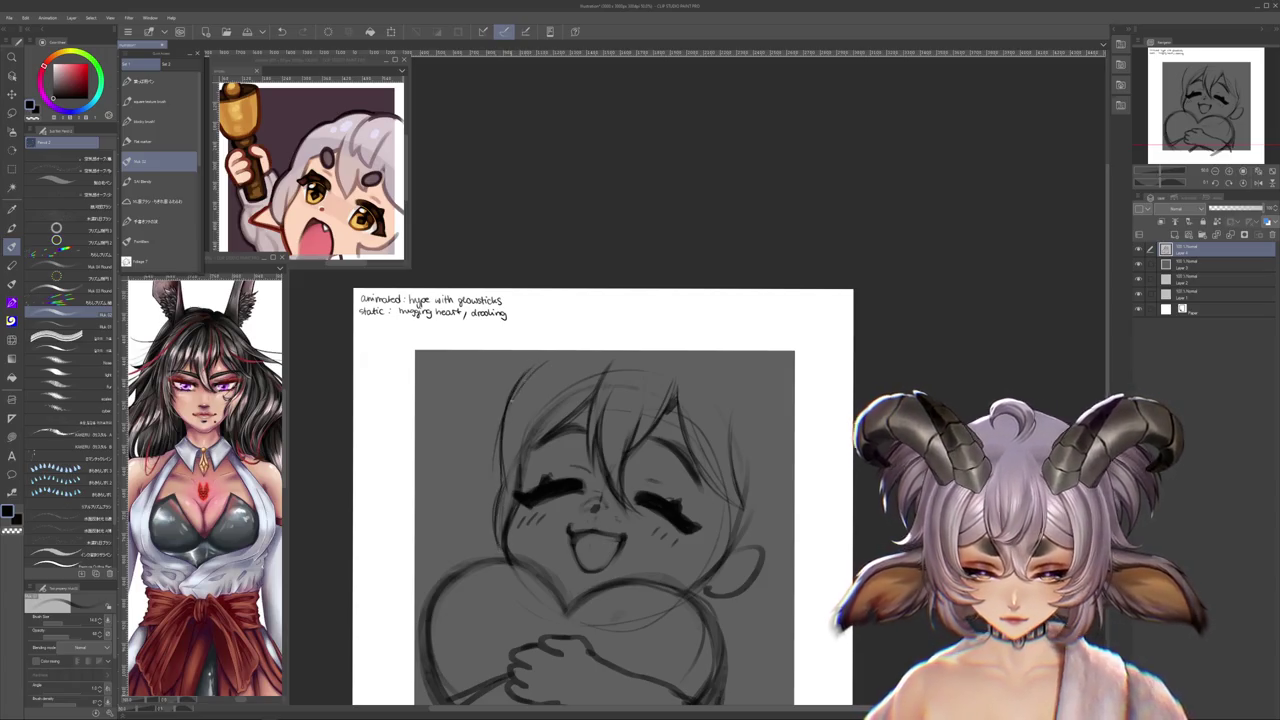
key("ctrl+z")
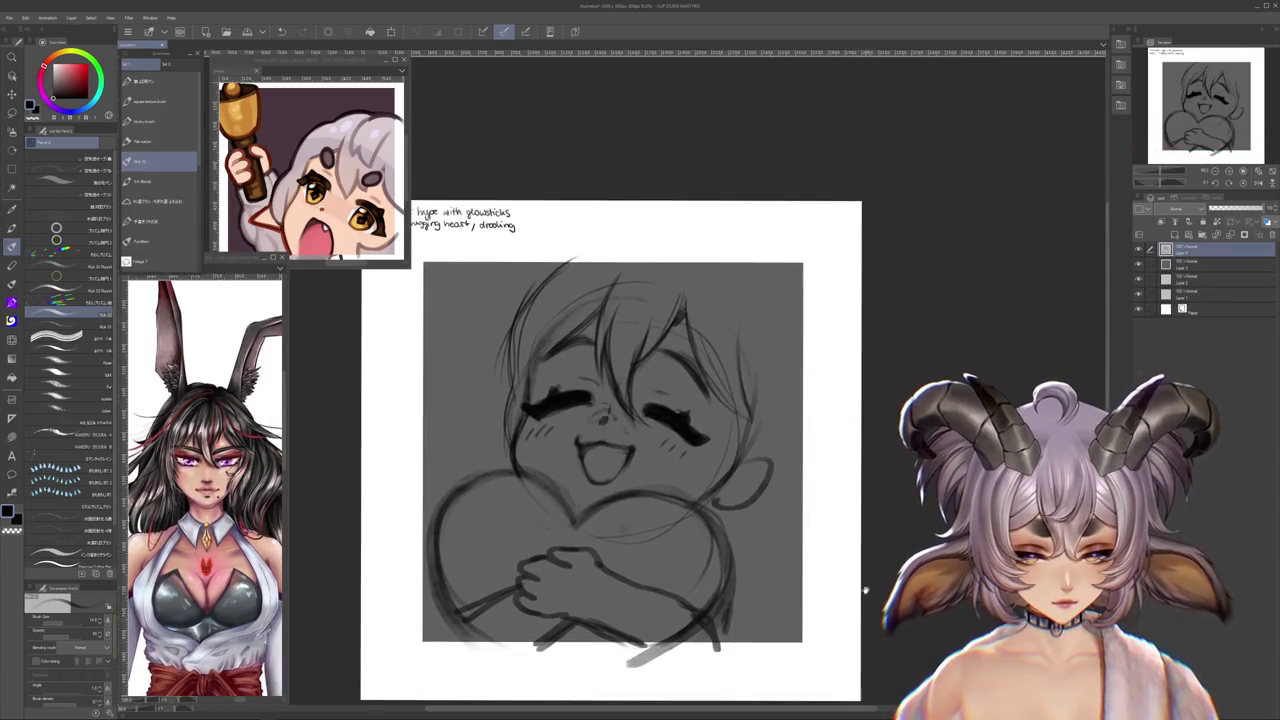
- Scale the sketch down slightly from its corner within the square
key("ctrl+t")
left_click_drag(804, 336, 760, 363)
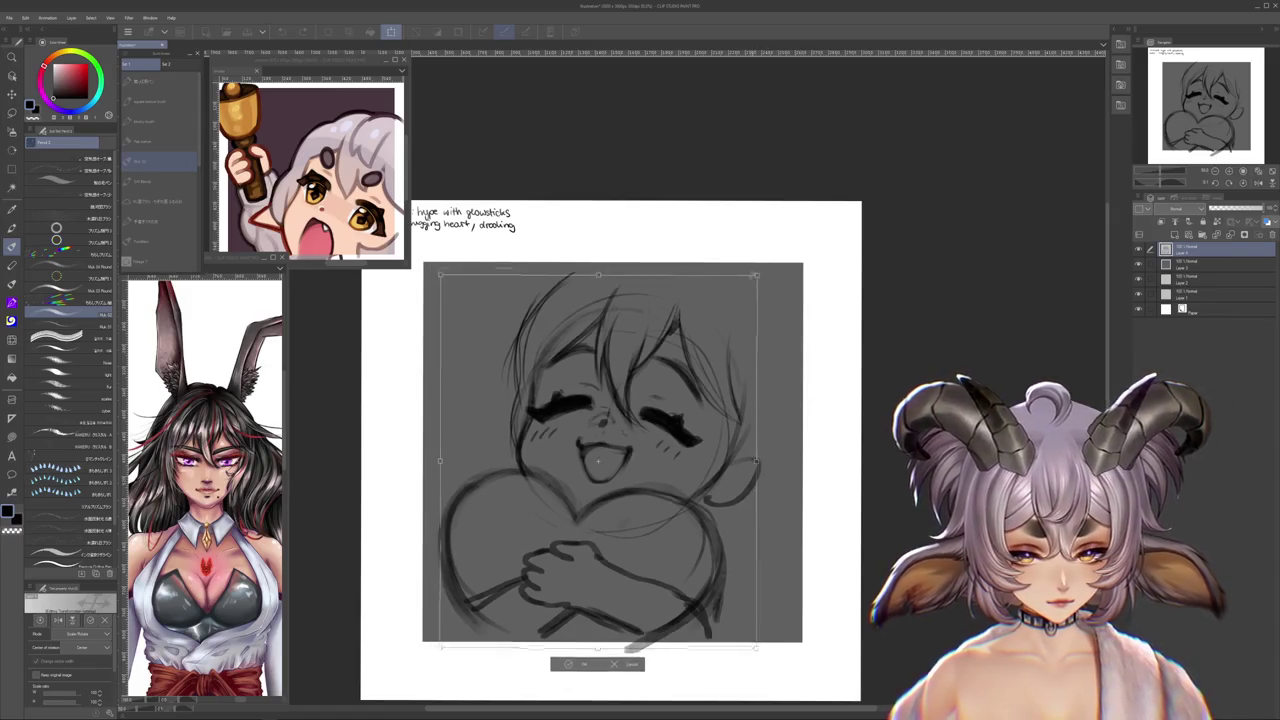
key("Return")
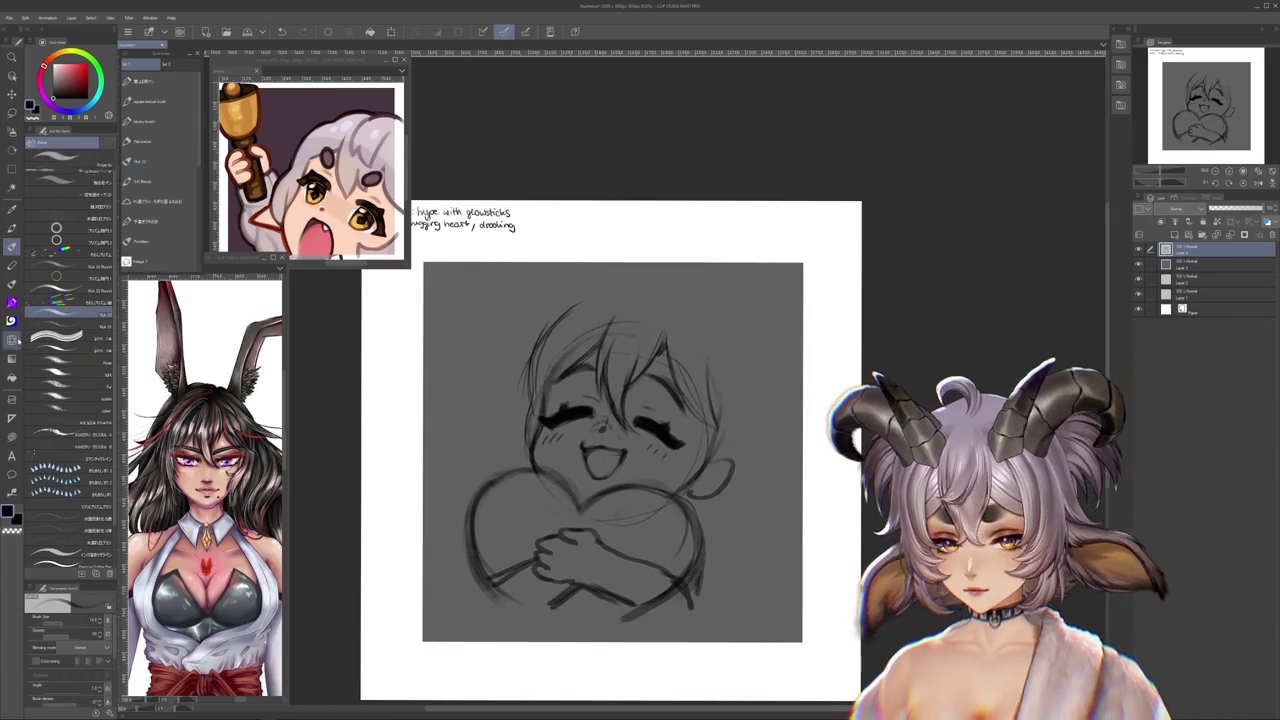
- With the pencil, draw arcs over the top of the head for the ears
key("j")
scroll(590, 300, "up", 1)
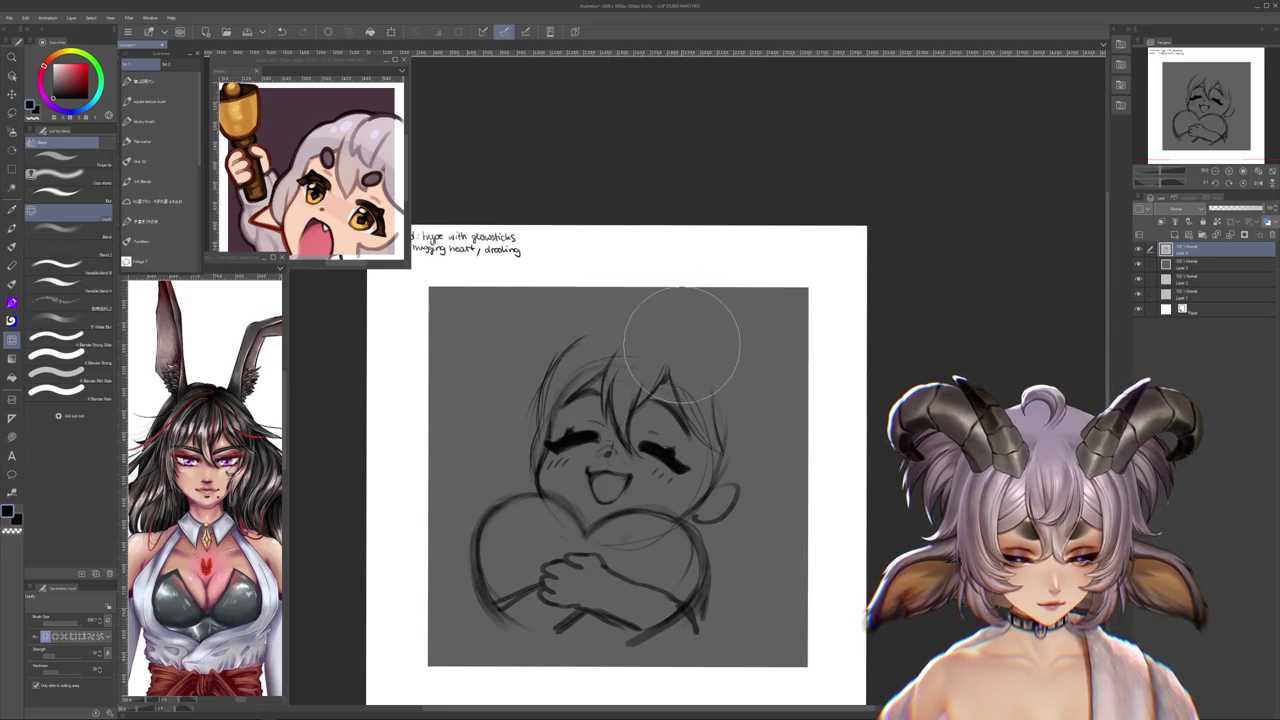
key("p")
left_click_drag(568, 335, 686, 340)
mouse_move(592, 326)
left_mouse_down()
mouse_move(680, 324)
mouse_move(748, 398)
left_mouse_up()
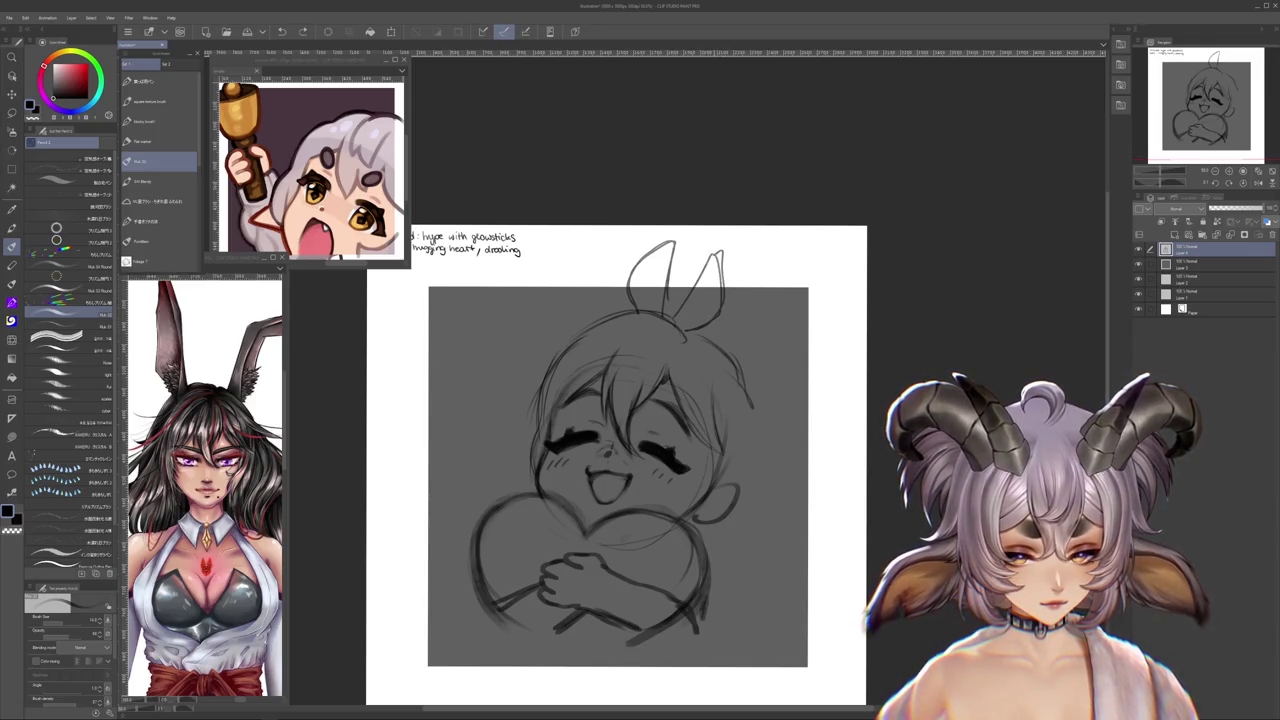
- Redraw the right bunny ear wider and farther out, undoing the stray strokes
key("ctrl+z")
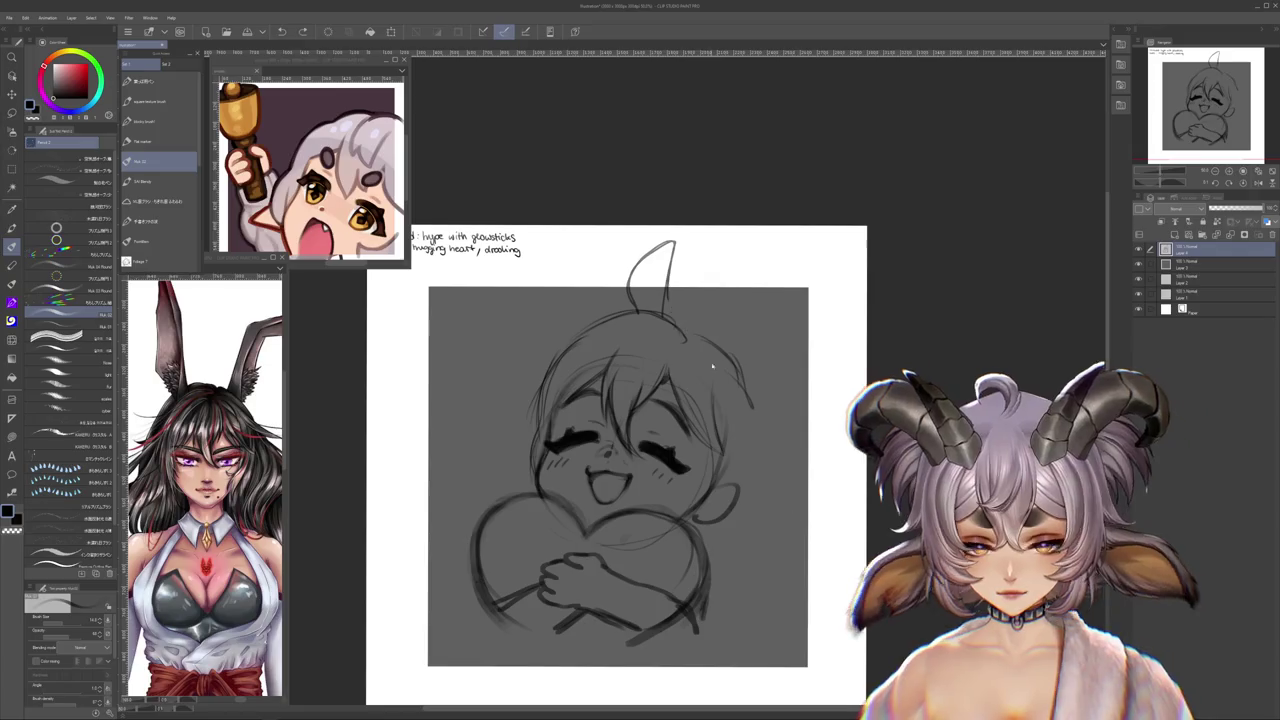
left_click_drag(708, 320, 745, 338)
key("ctrl+z")
left_click_drag(553, 366, 477, 505)
key("ctrl+z")
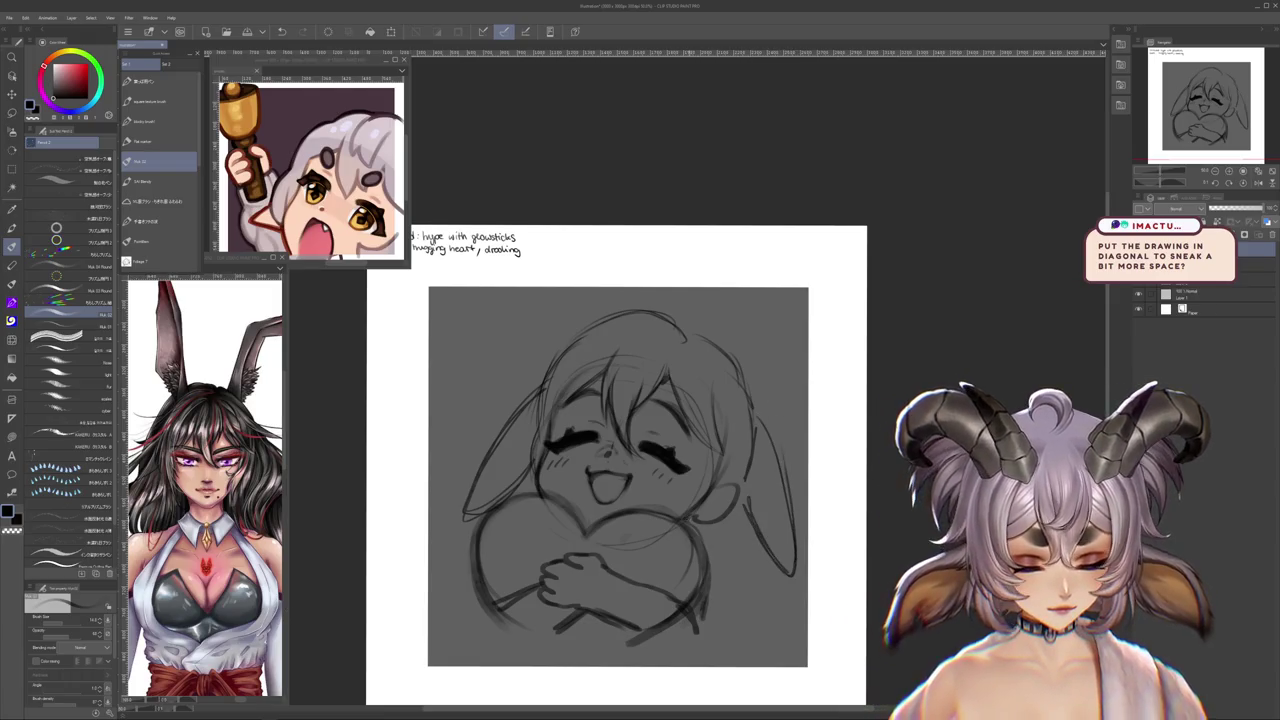
left_click_drag(684, 552, 713, 509)
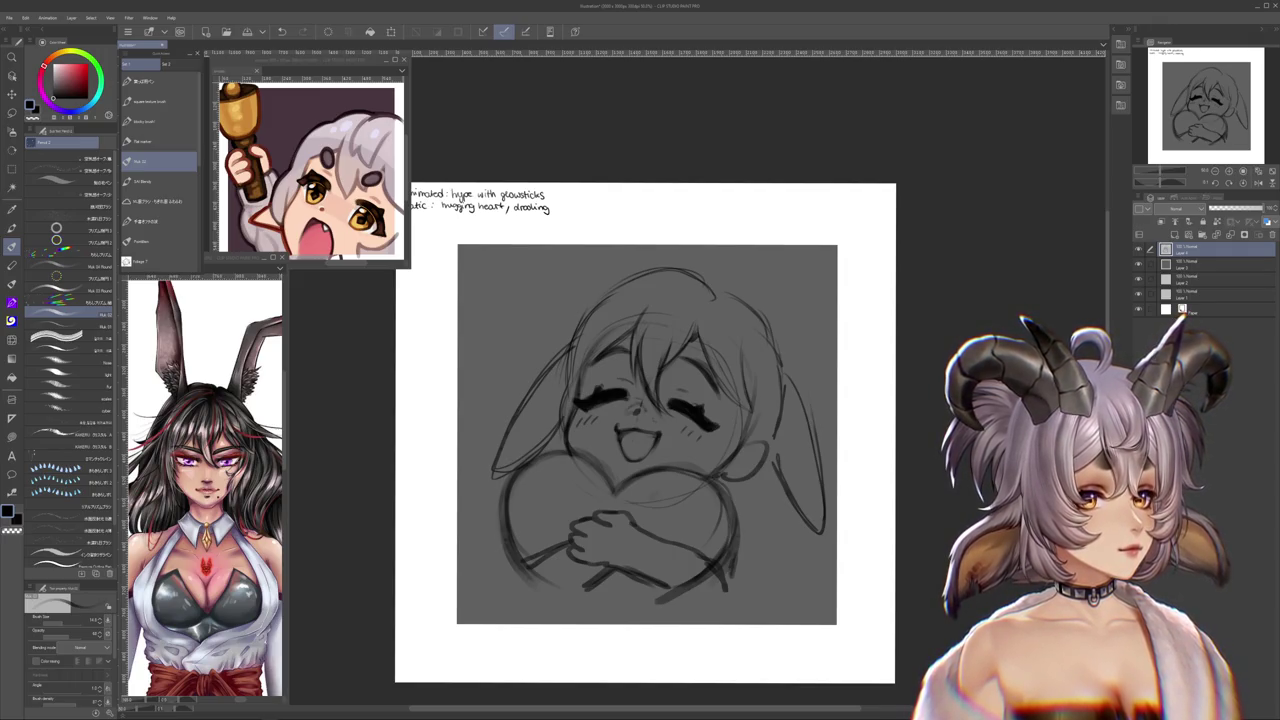
scroll(904, 352, "down", 2)
- Enlarge the sketch from its top-right corner and begin rotating it clockwise
key("ctrl+t")
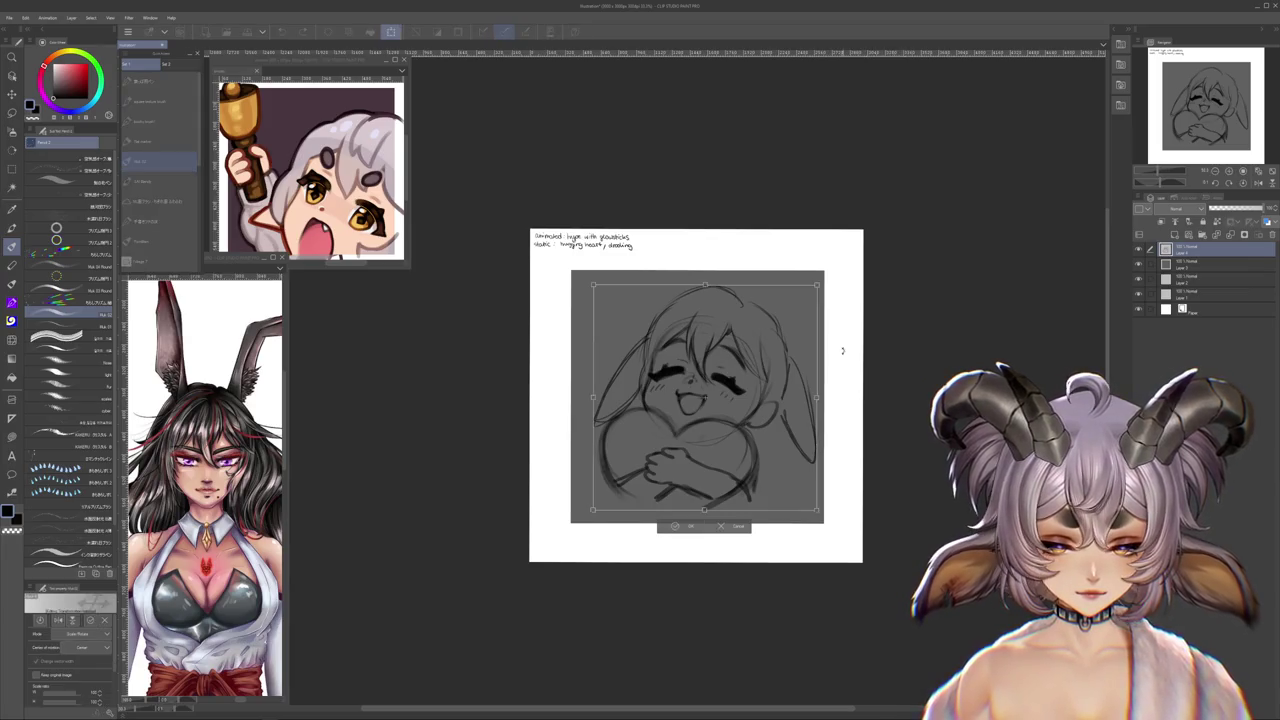
mouse_move(825, 271)
left_mouse_down()
mouse_move(843, 259)
mouse_move(842, 286)
left_mouse_up()
key("Return")
key("ctrl+t")
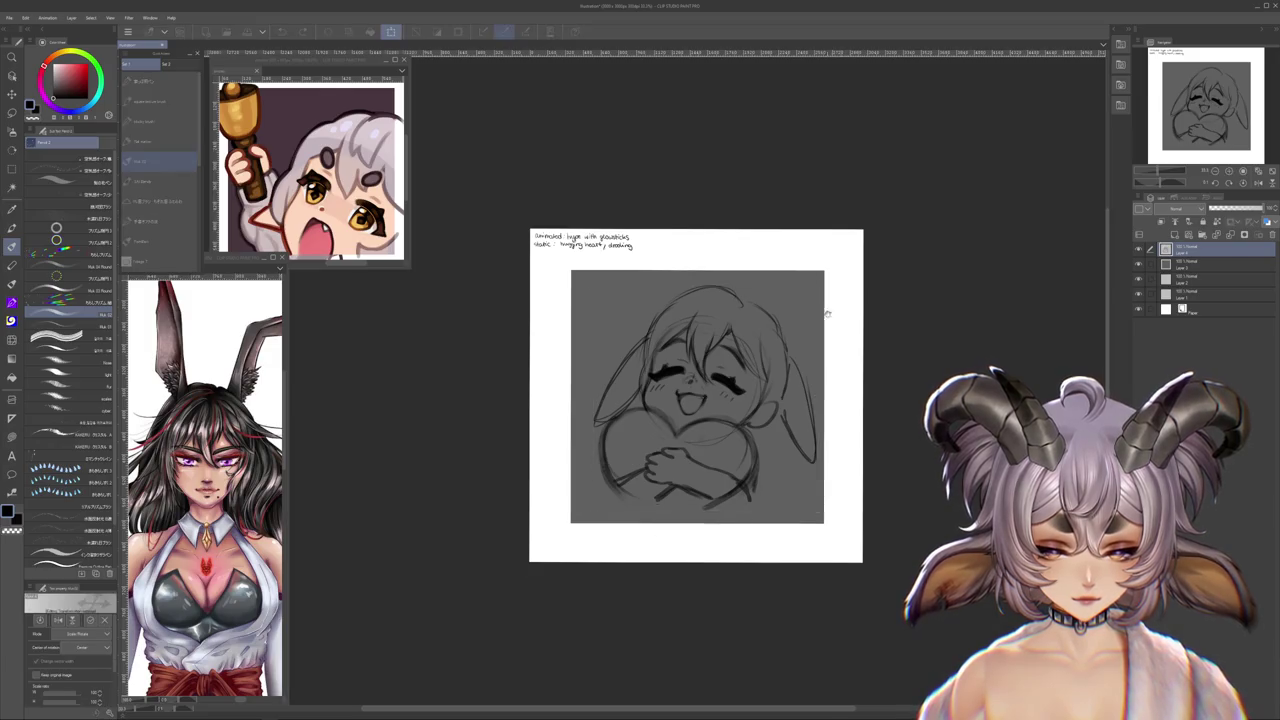
mouse_move(788, 317)
left_mouse_down()
mouse_move(791, 349)
mouse_move(803, 323)
left_mouse_up()
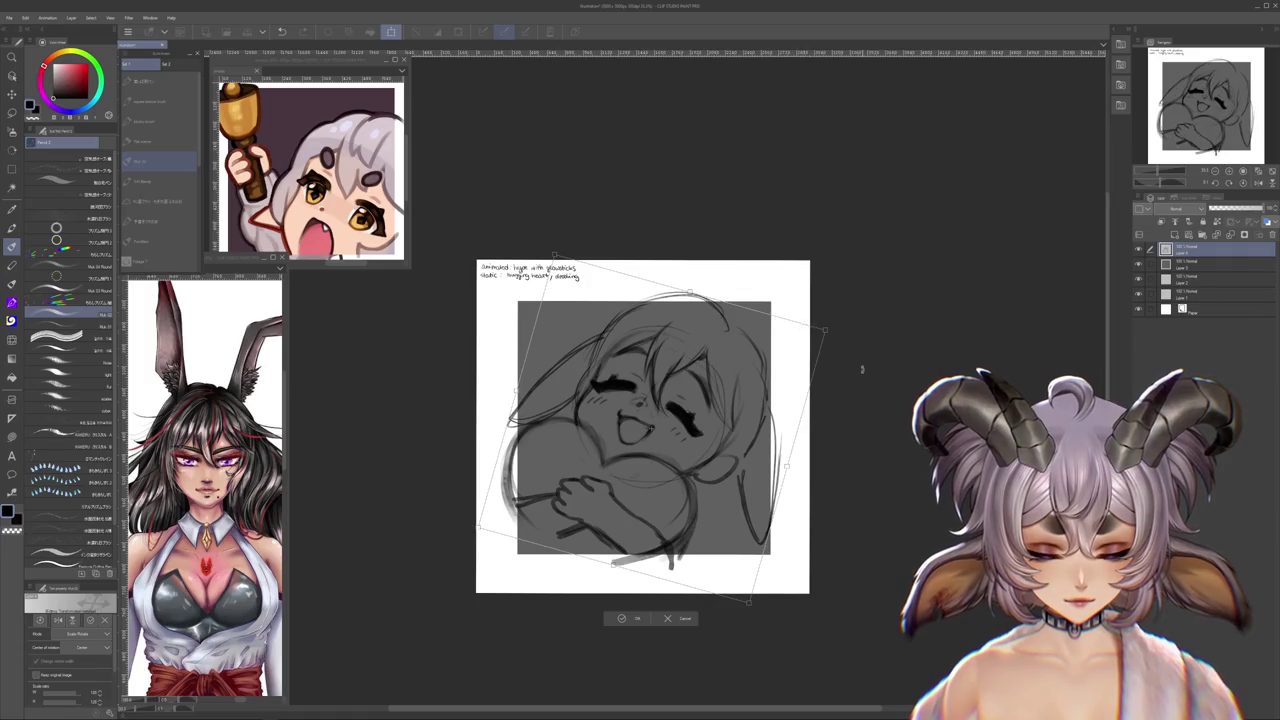
- Fine-tune the sketch's diagonal tilt and position, then confirm the rotation
left_click_drag(735, 400, 743, 381)
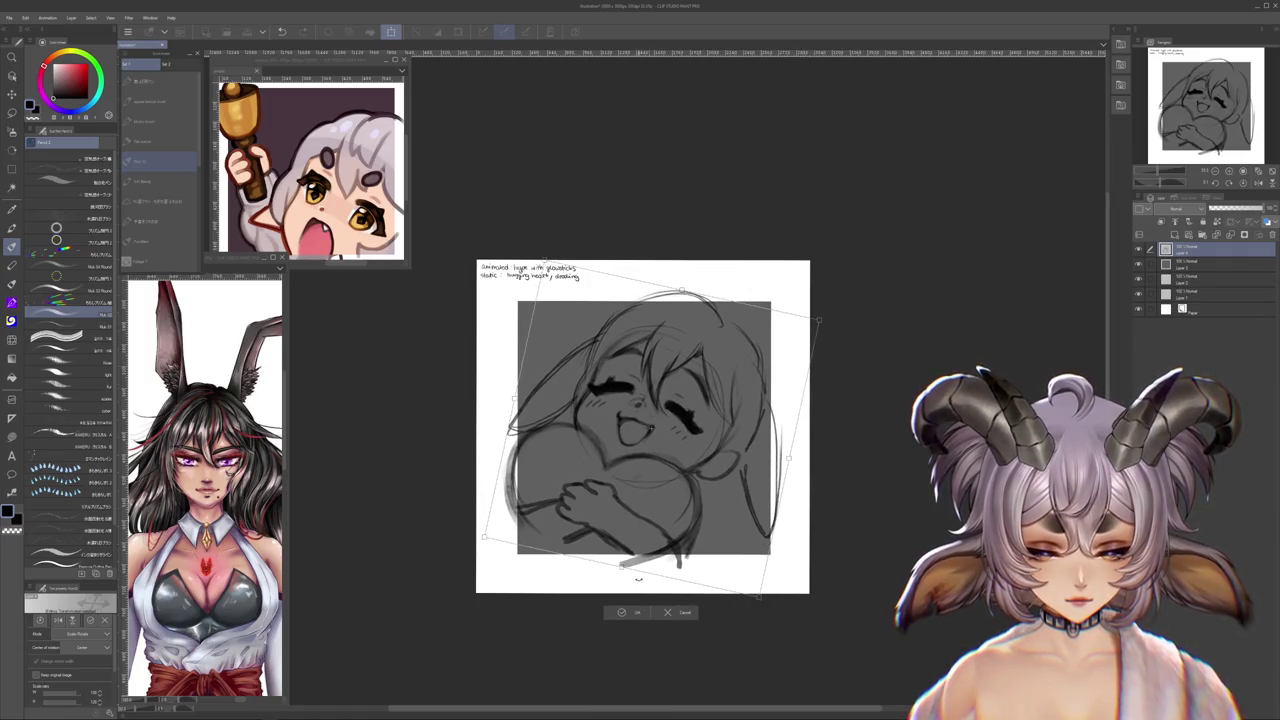
left_click_drag(637, 582, 743, 481)
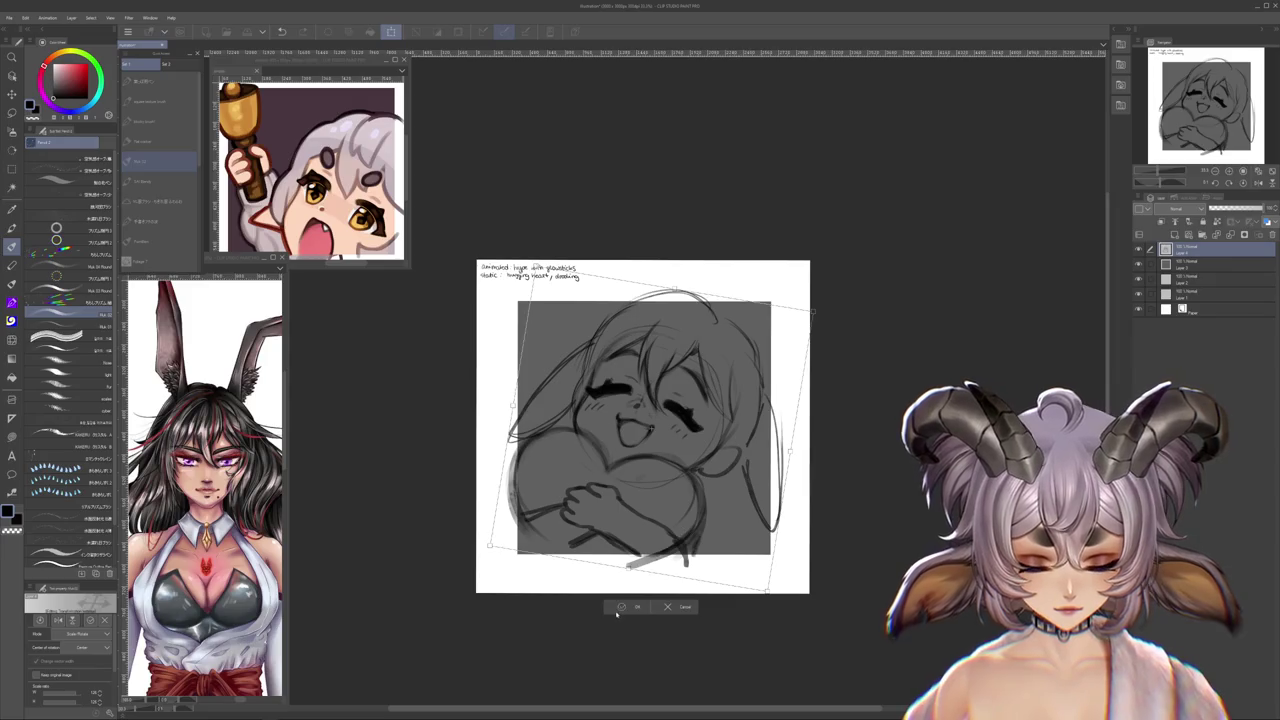
left_click_drag(768, 588, 714, 527)
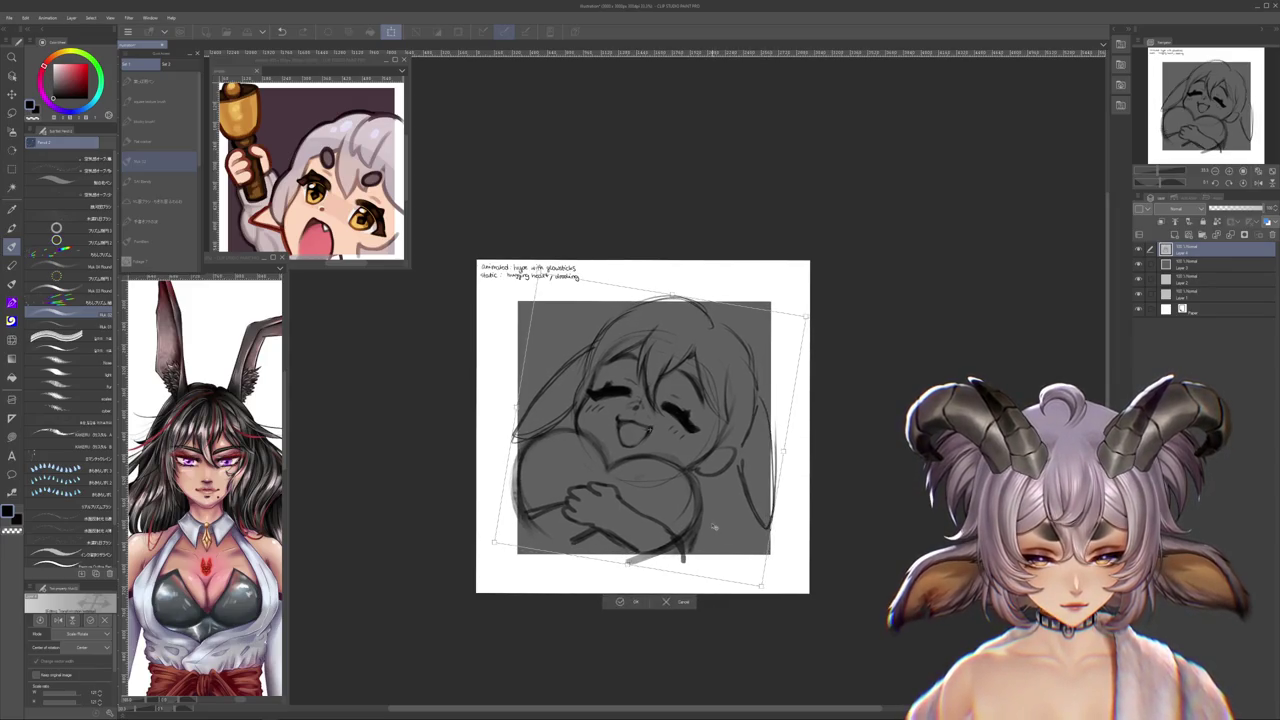
left_click(627, 602)
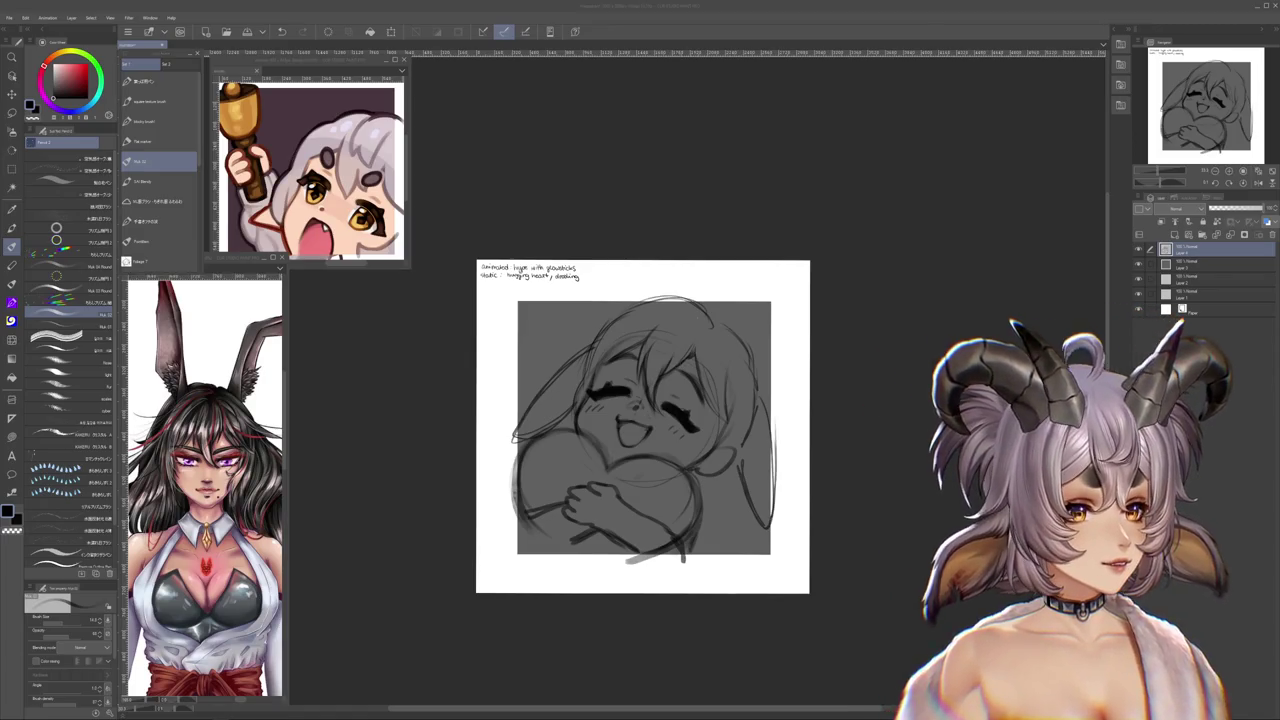
- Nudge the tilted sketch layer into place and commit its position
key("j")
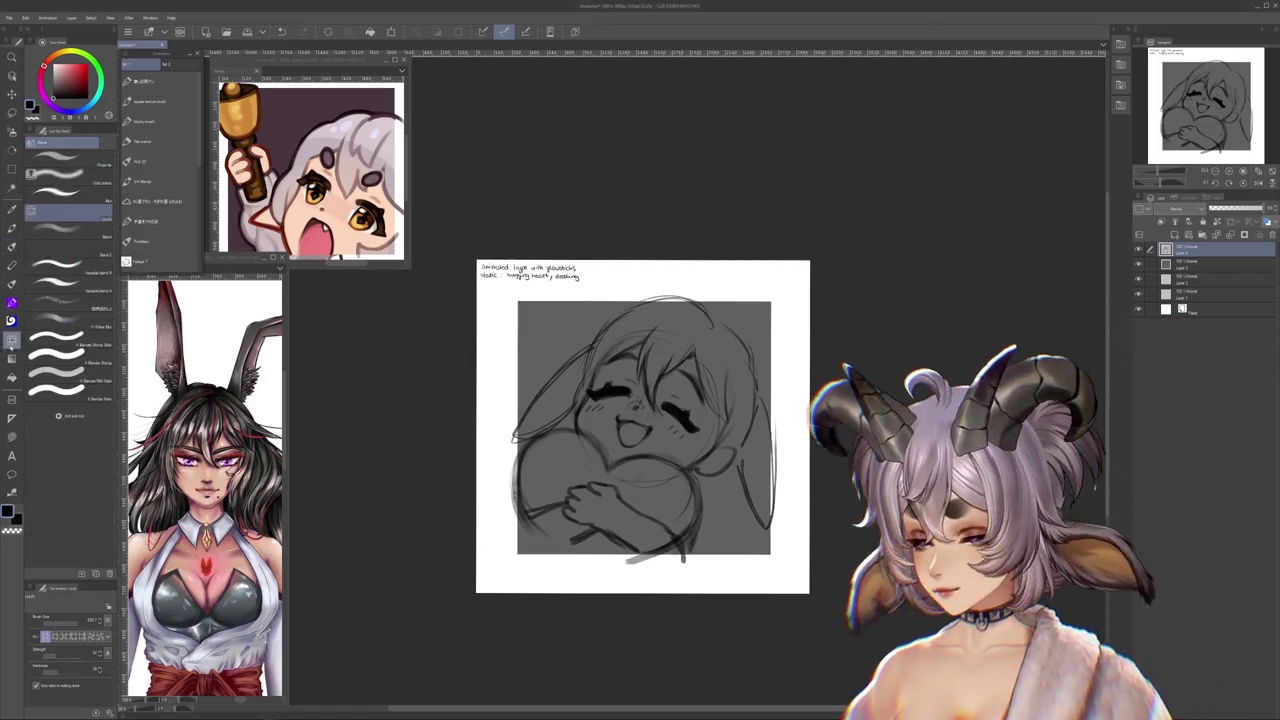
key("p")
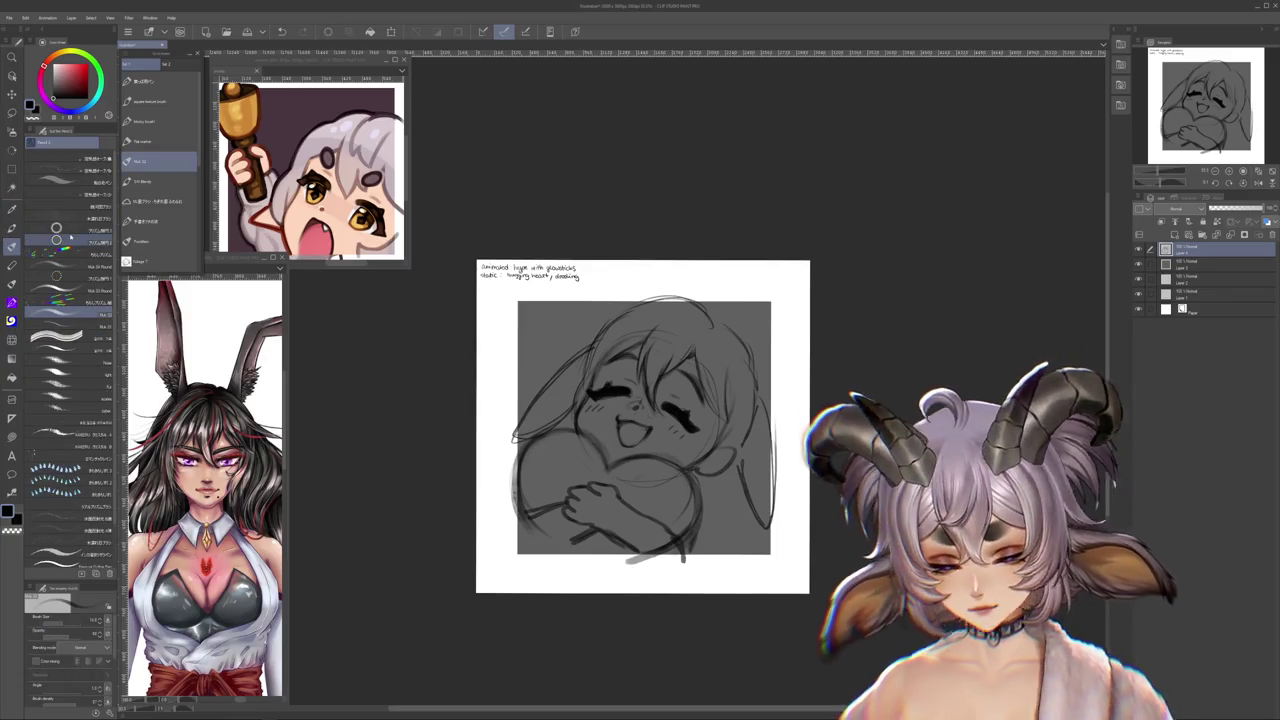
key("ctrl+t")
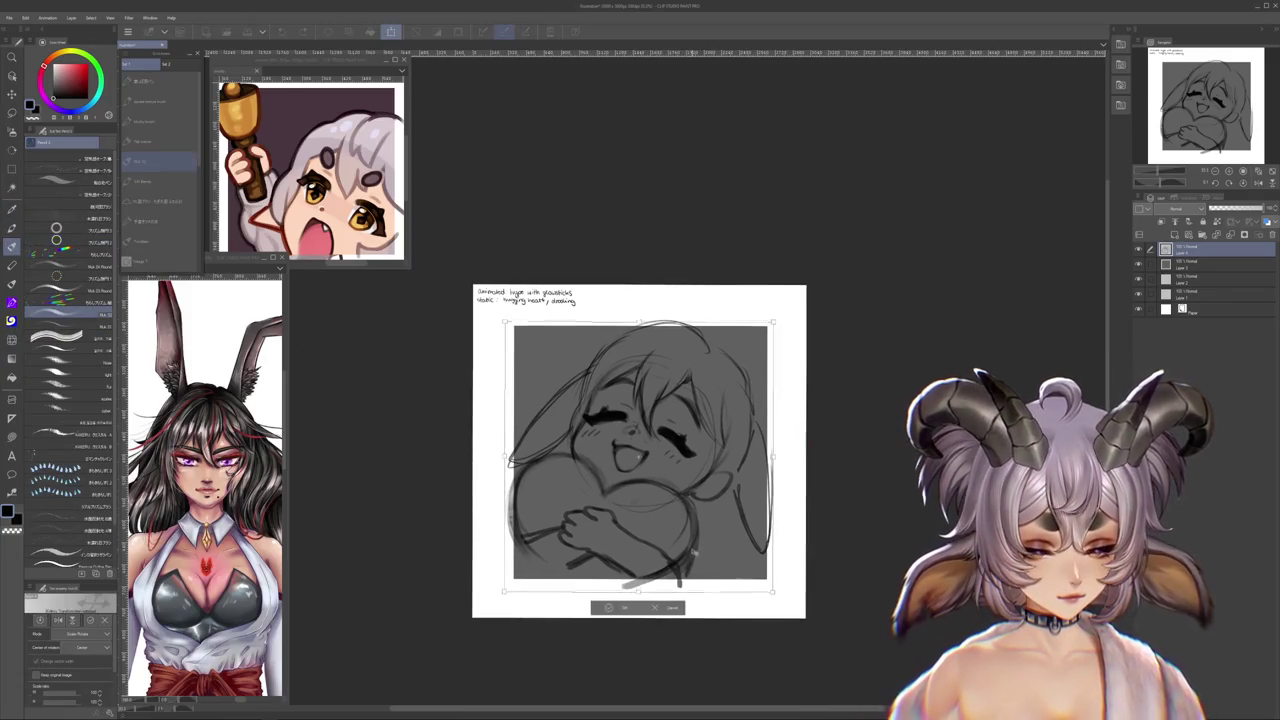
key("Return")
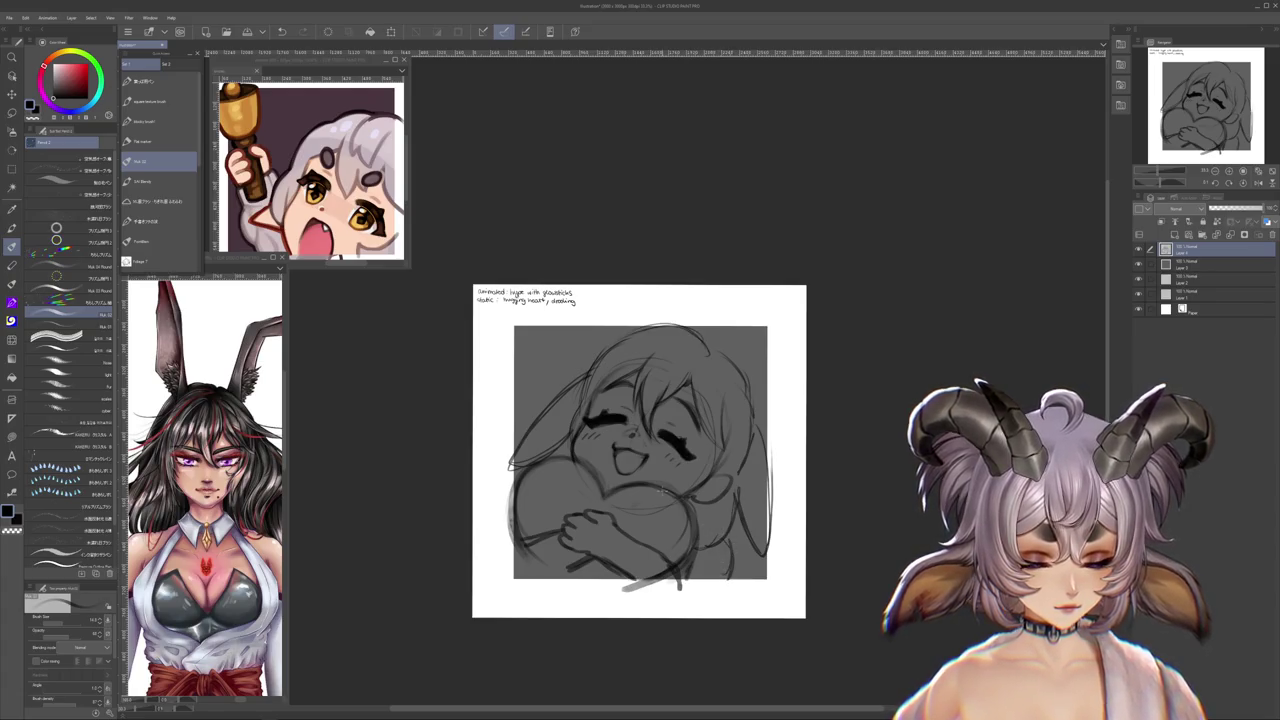
scroll(680, 530, "up", 2)
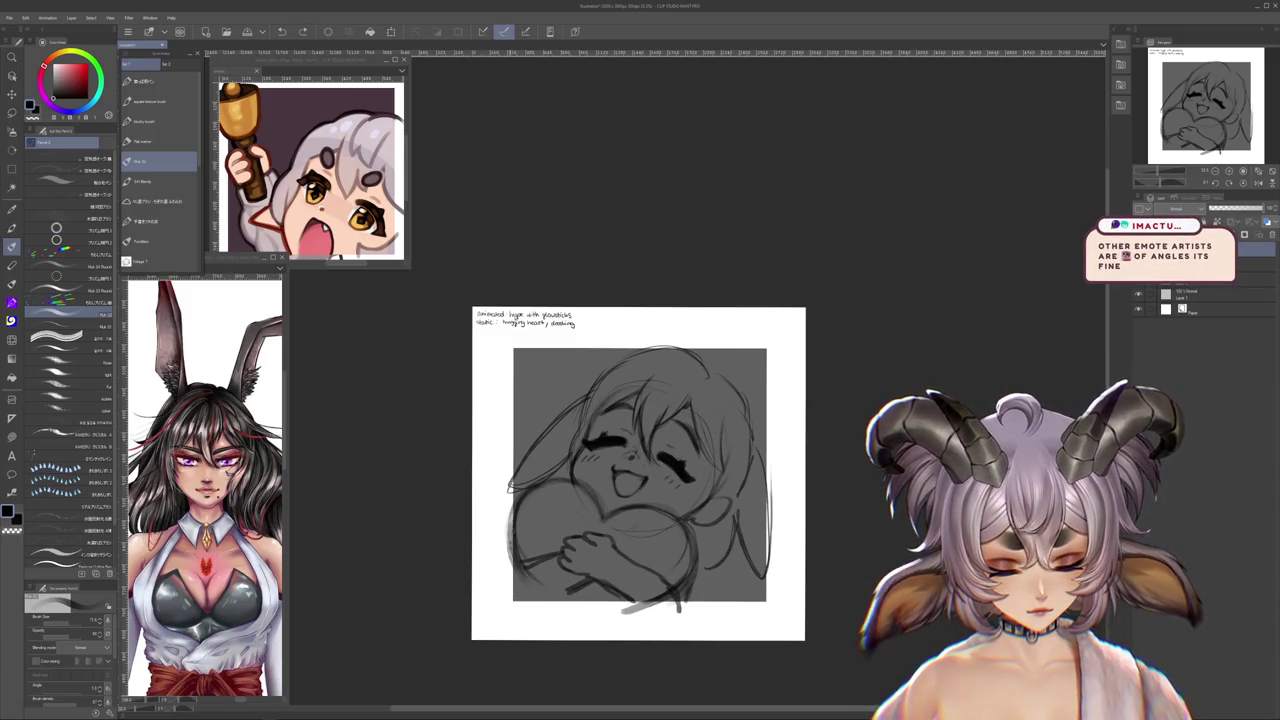
scroll(605, 533, "up", 4)
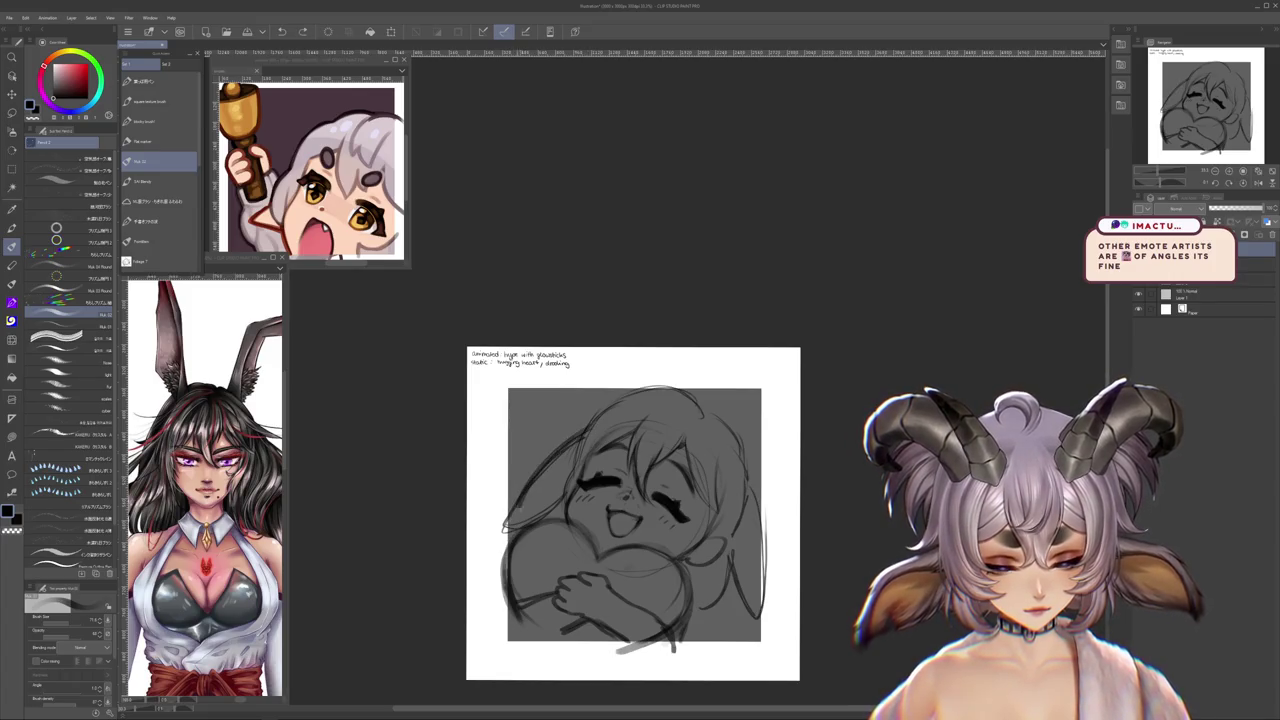
key("ctrl+t")
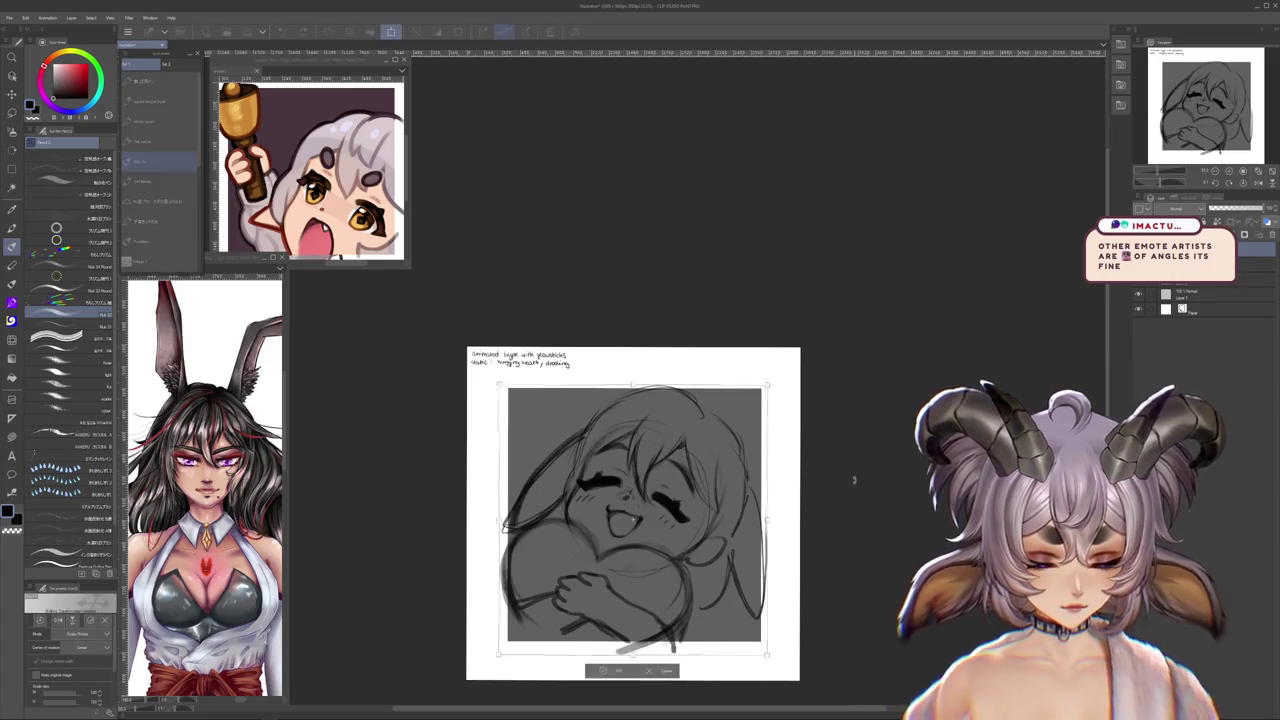
key("Return")
- Redraw the outline along the right ear and across the top of the head
mouse_move(706, 612)
left_mouse_down()
mouse_move(734, 562)
mouse_move(770, 566)
mouse_move(756, 482)
left_mouse_up()
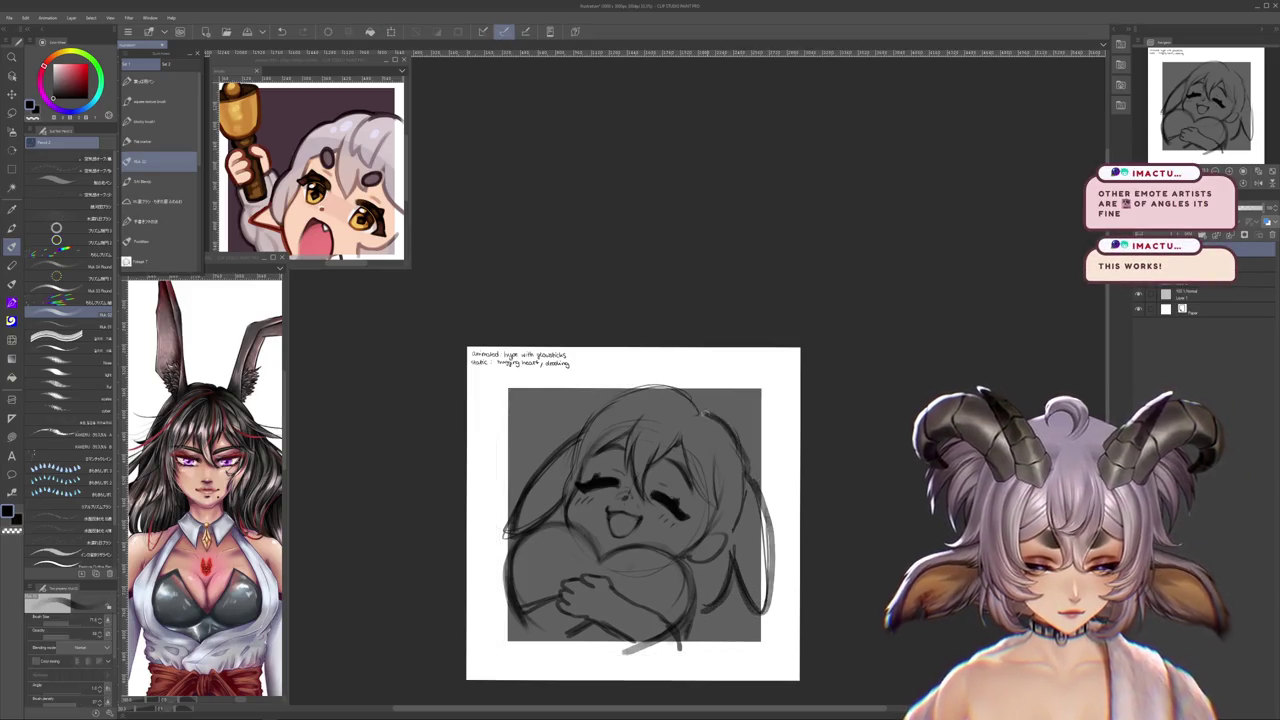
mouse_move(668, 392)
left_mouse_down()
mouse_move(584, 426)
mouse_move(571, 465)
left_mouse_up()
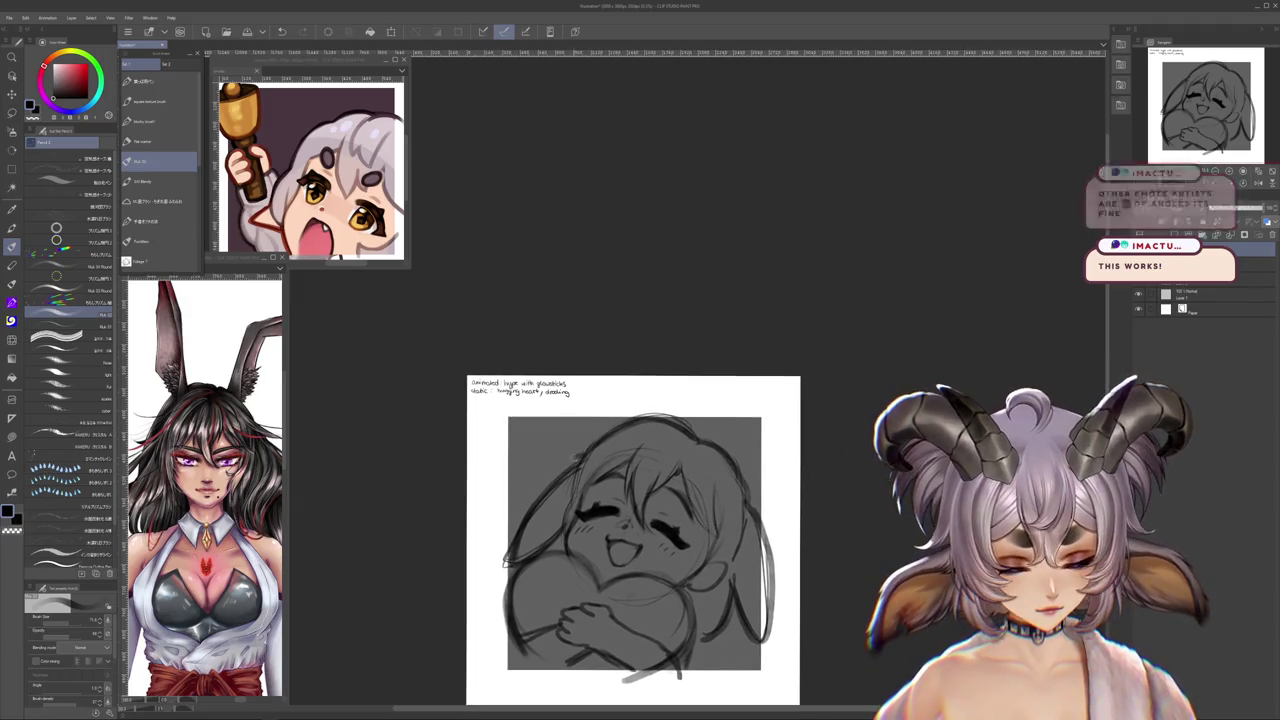
mouse_move(594, 593)
left_mouse_down()
mouse_move(597, 540)
mouse_move(632, 495)
left_mouse_up()
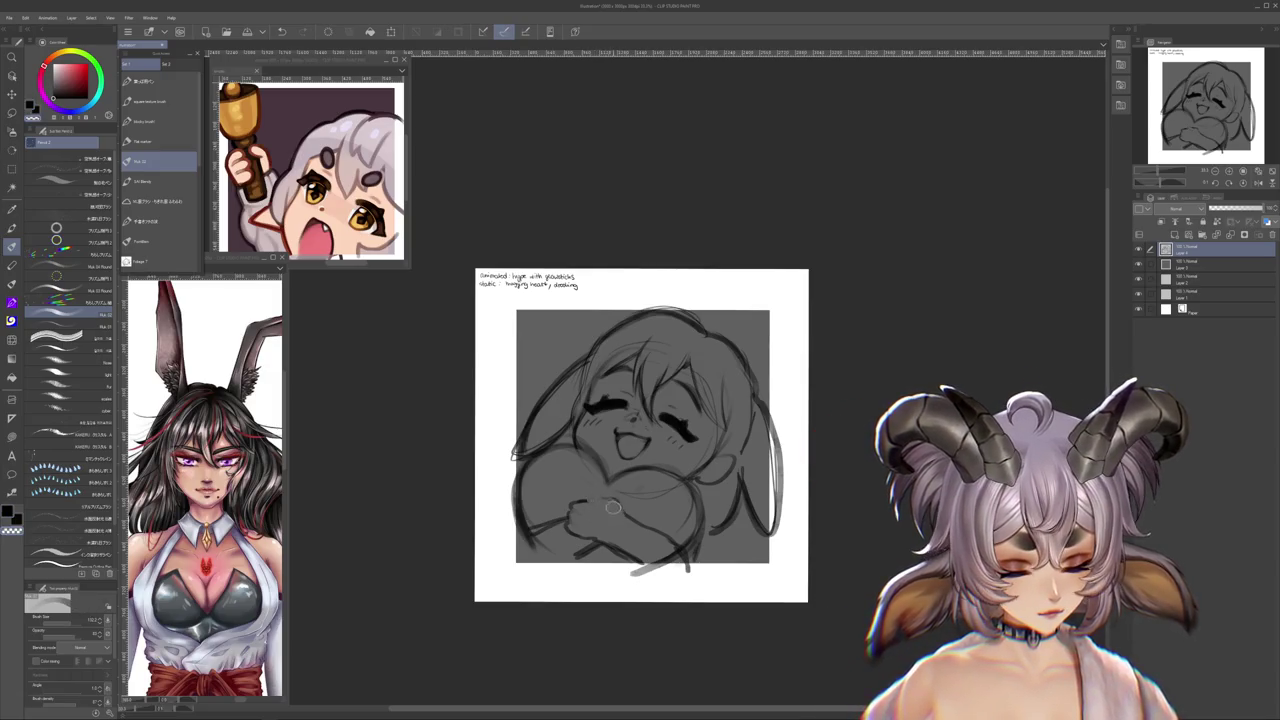
- Rotate and reset the view, then zoom out to thumbnail size and back
left_click_drag(600, 500, 650, 470)
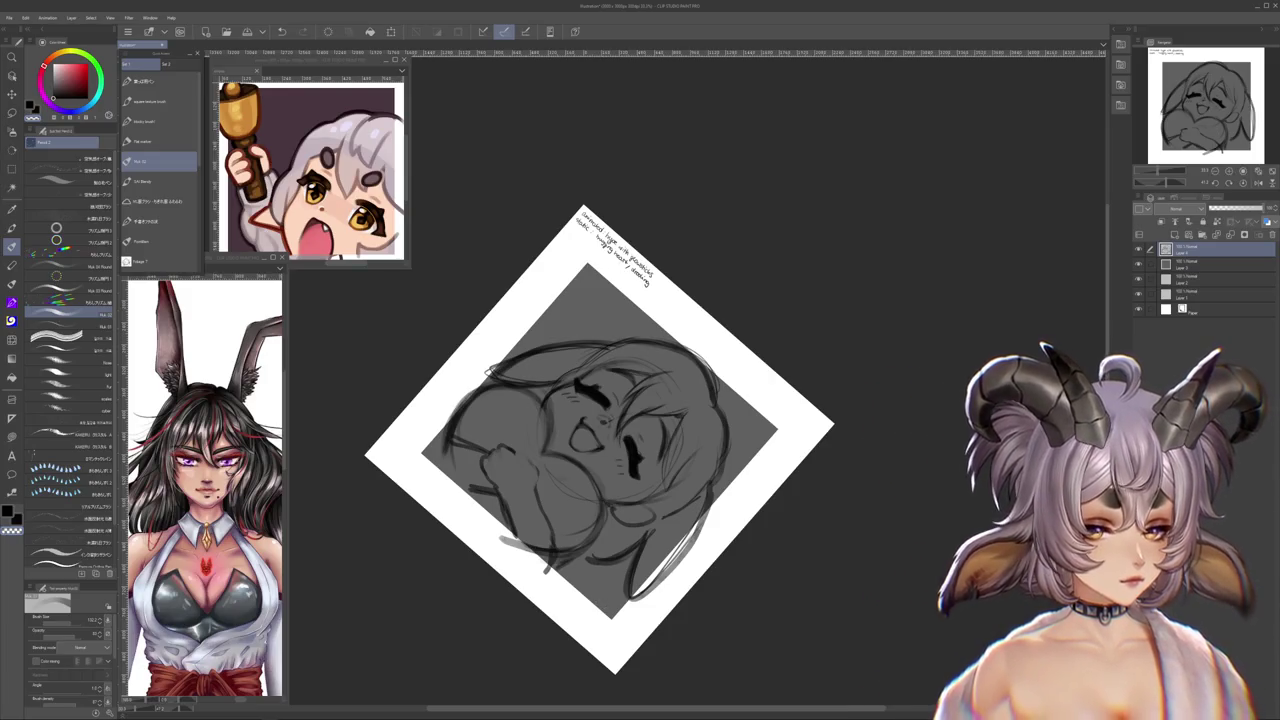
left_click(1243, 183)
scroll(747, 490, "down", 4)
scroll(747, 490, "down", 3)
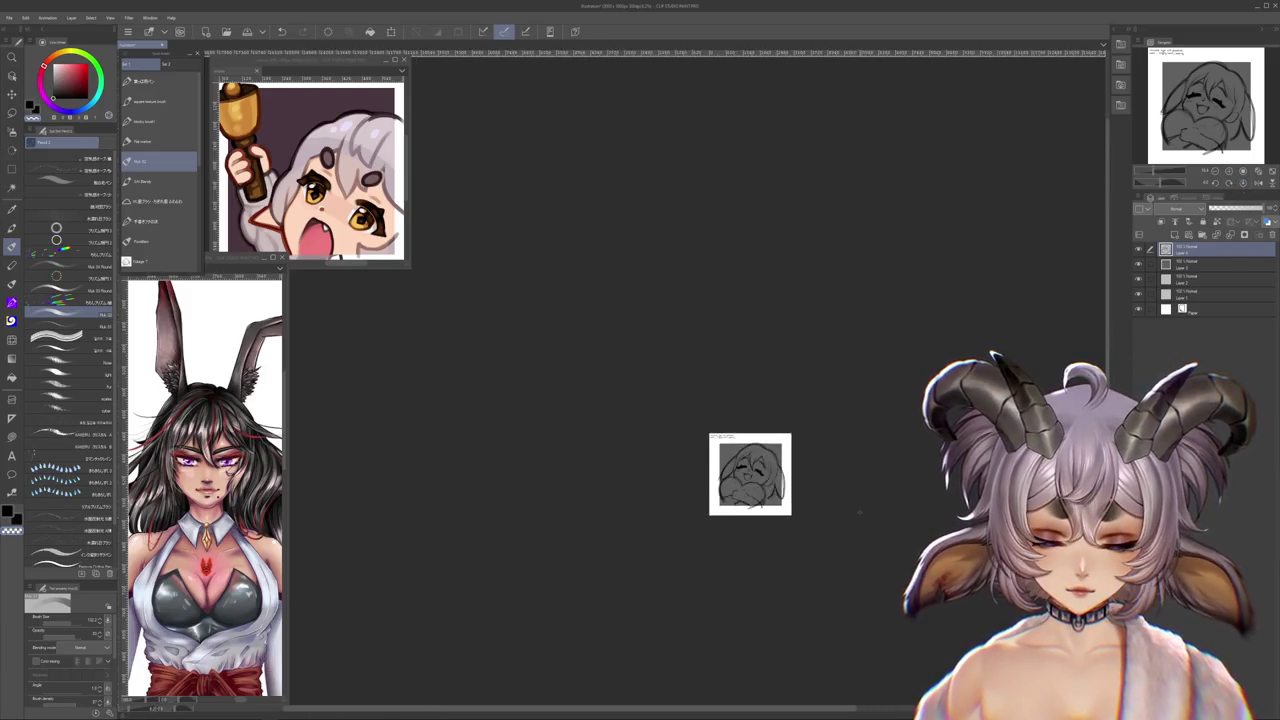
scroll(747, 490, "down", 2)
scroll(747, 490, "down", 1)
scroll(694, 471, "up", 2)
scroll(694, 471, "down", 2)
scroll(614, 433, "up", 2)
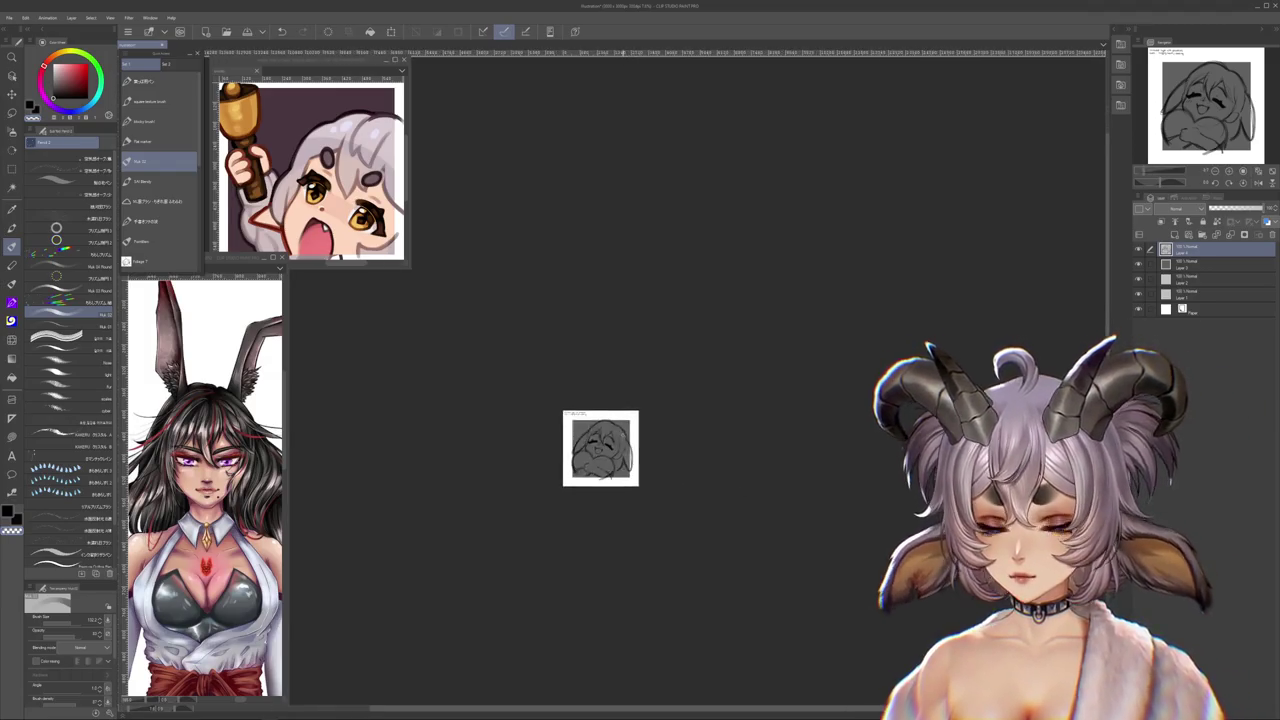
scroll(614, 433, "up", 2)
scroll(614, 500, "up", 3)
scroll(618, 498, "up", 1)
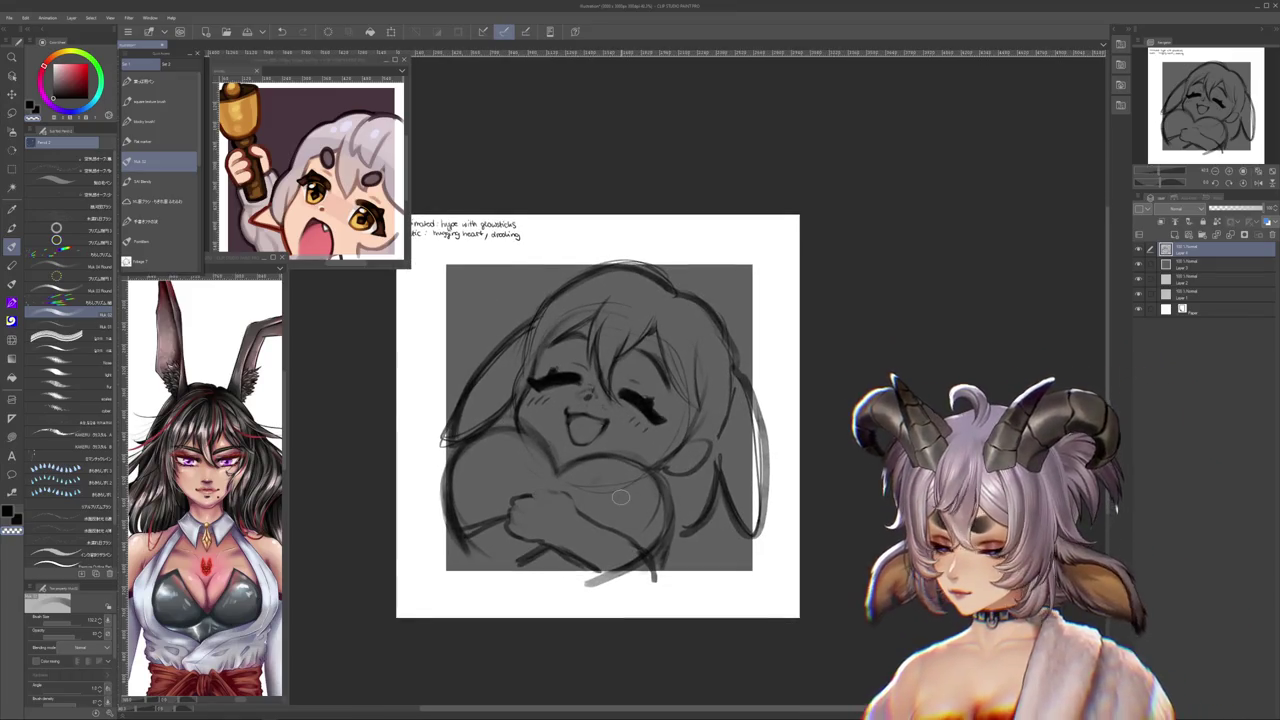
- Add small finger strokes to the hugging hand and tilt the view for drawing
left_click_drag(648, 528, 678, 539)
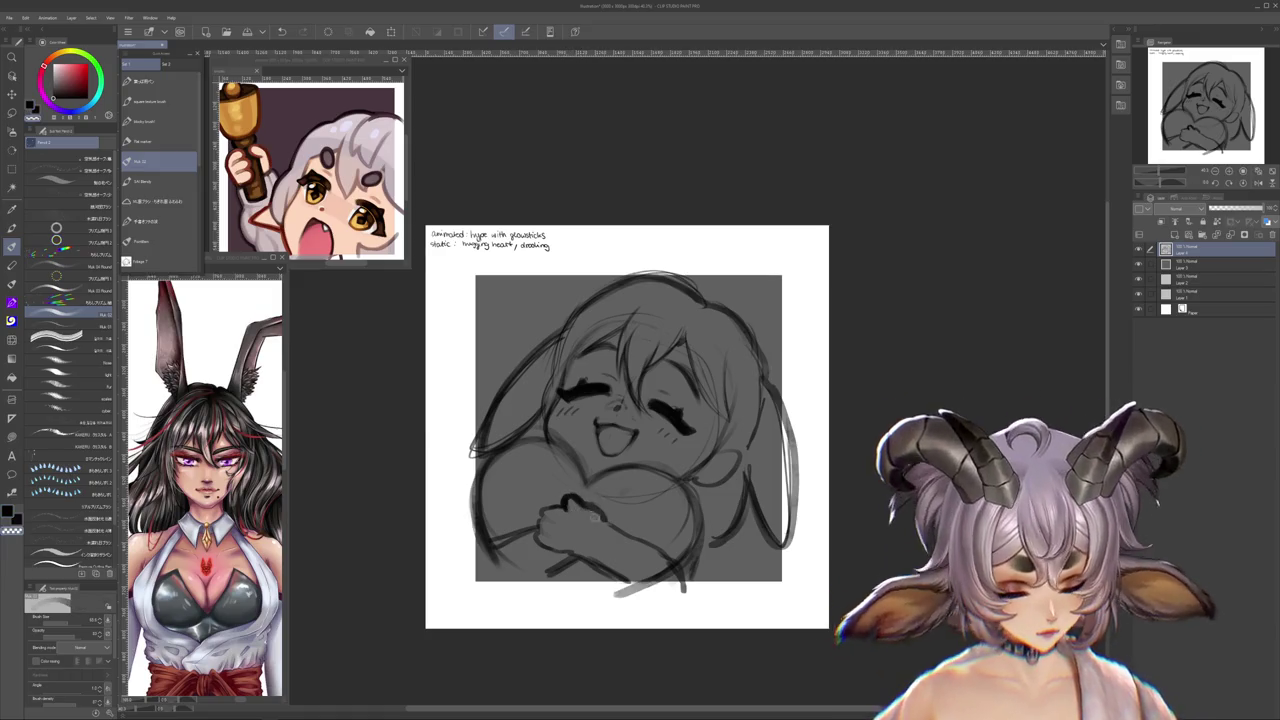
mouse_move(558, 506)
left_mouse_down()
mouse_move(570, 514)
mouse_move(556, 550)
left_mouse_up()
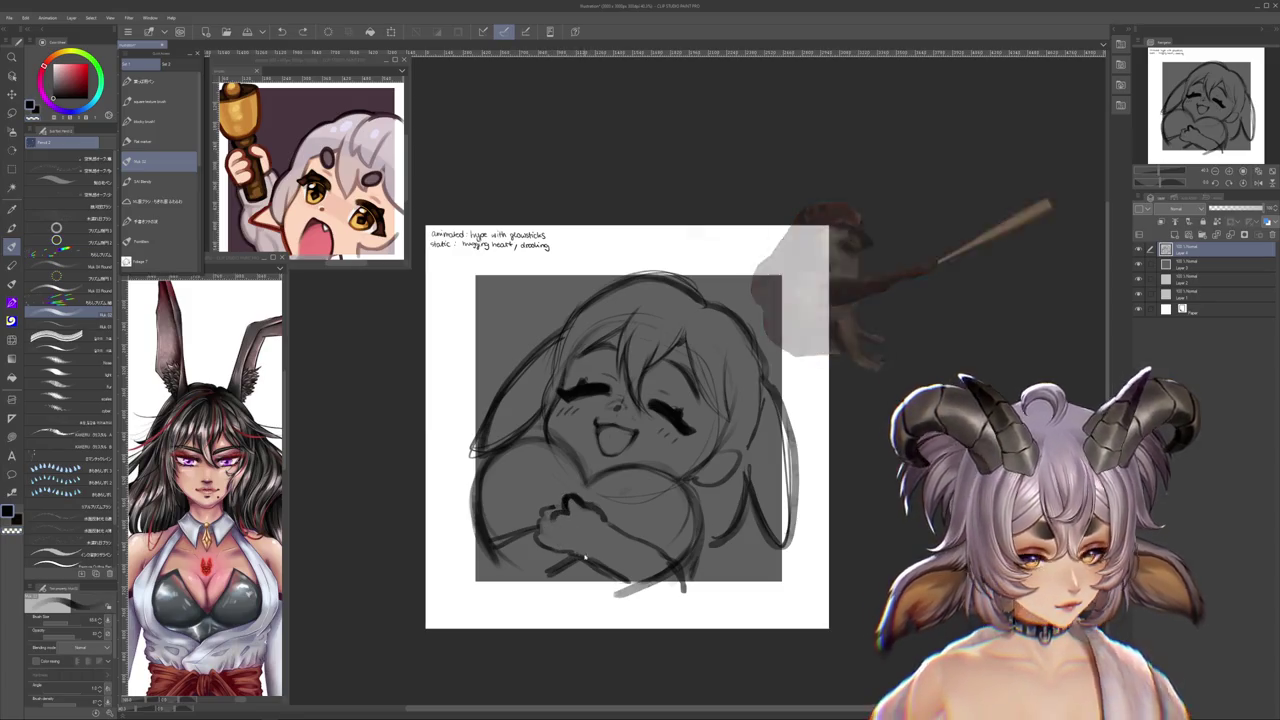
key("r")
mouse_move(700, 300)
left_mouse_down()
mouse_move(520, 560)
mouse_move(513, 467)
left_mouse_up()
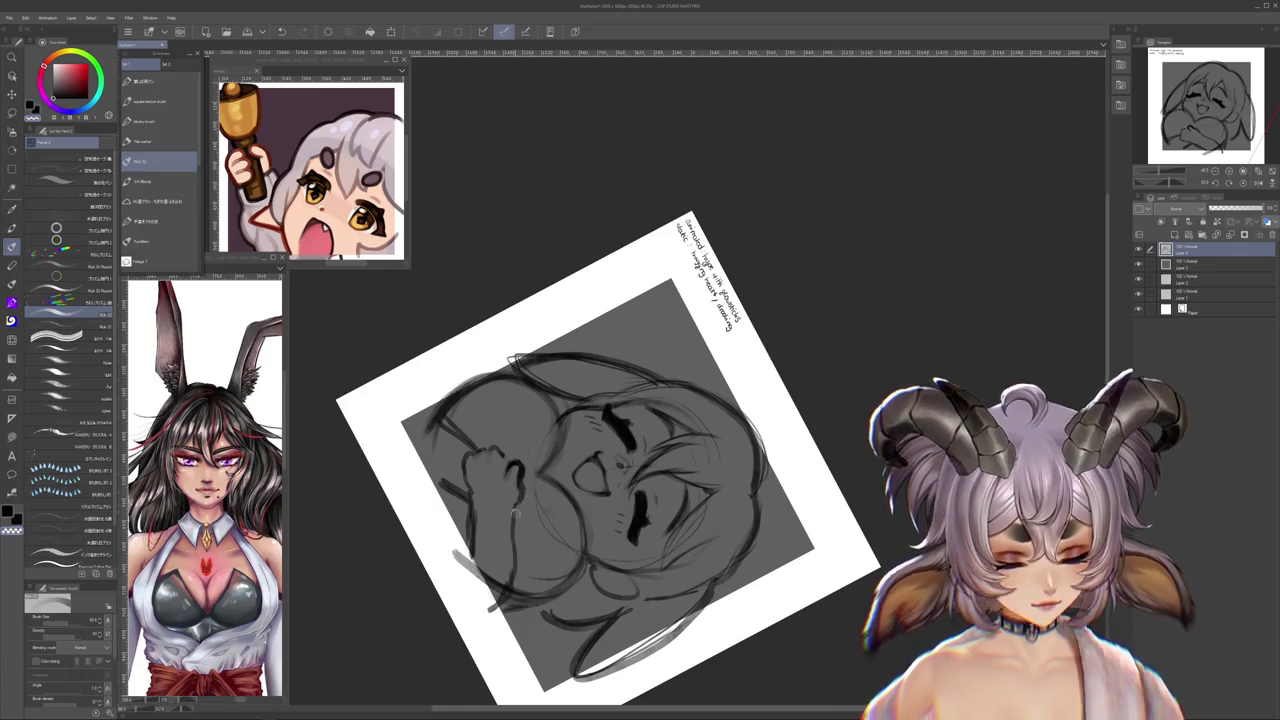
left_click_drag(515, 511, 555, 484)
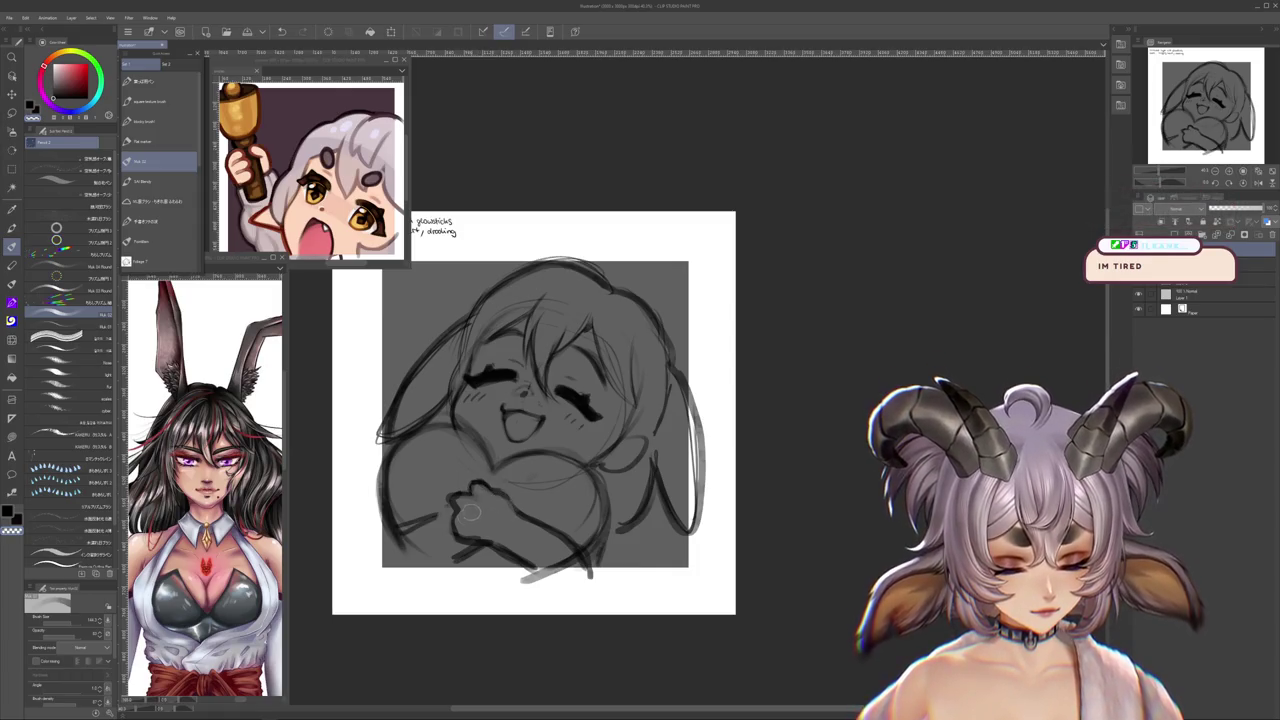
left_click_drag(497, 535, 518, 515)
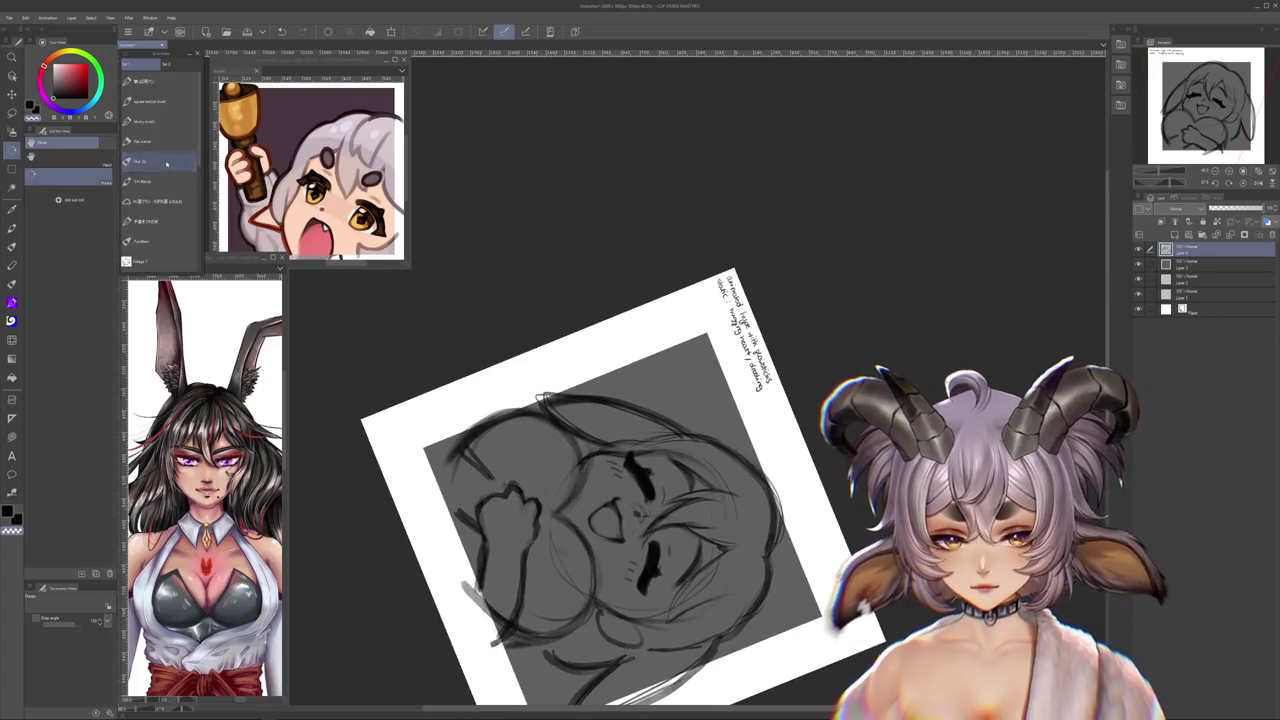
left_click(196, 147)
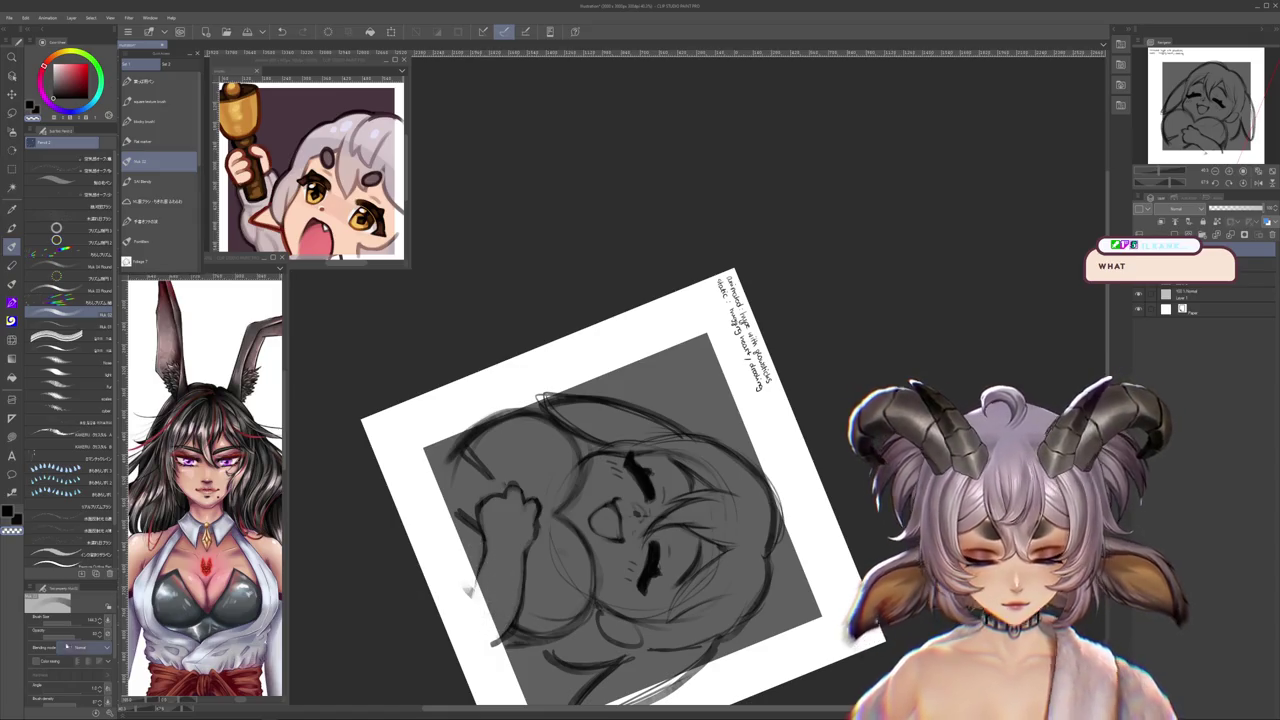
left_click_drag(599, 582, 632, 575)
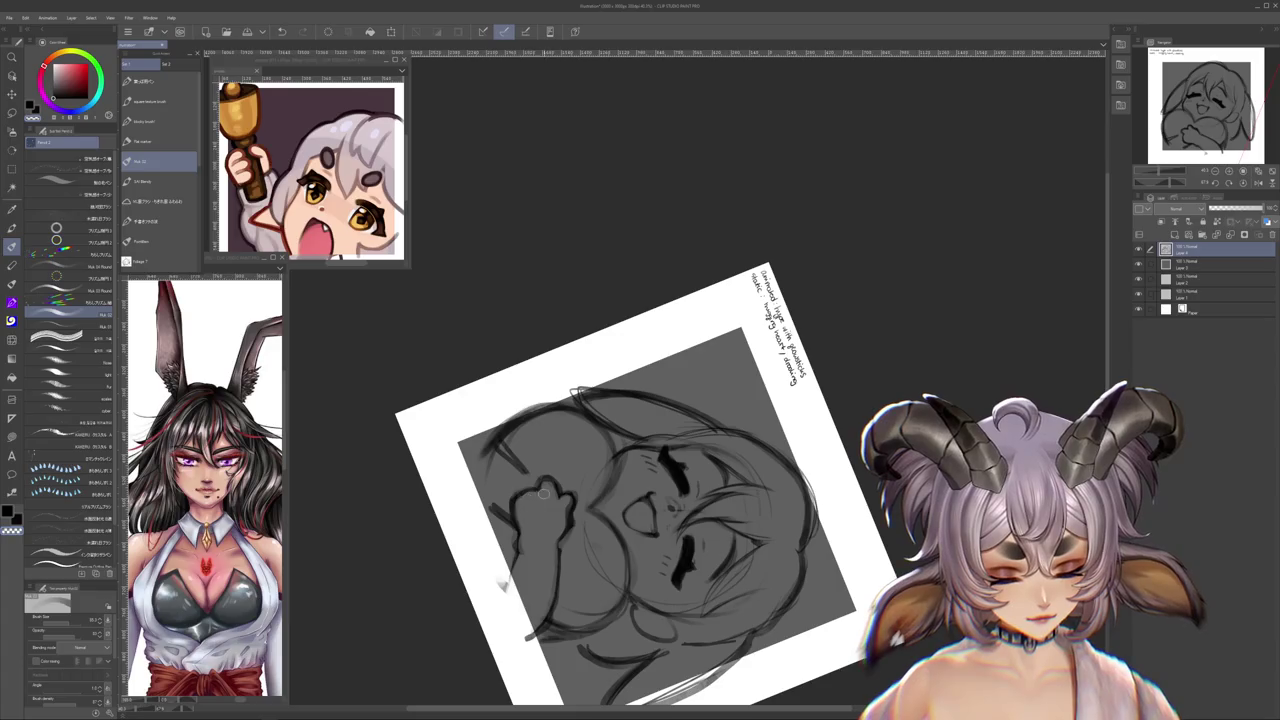
left_click_drag(552, 491, 701, 496)
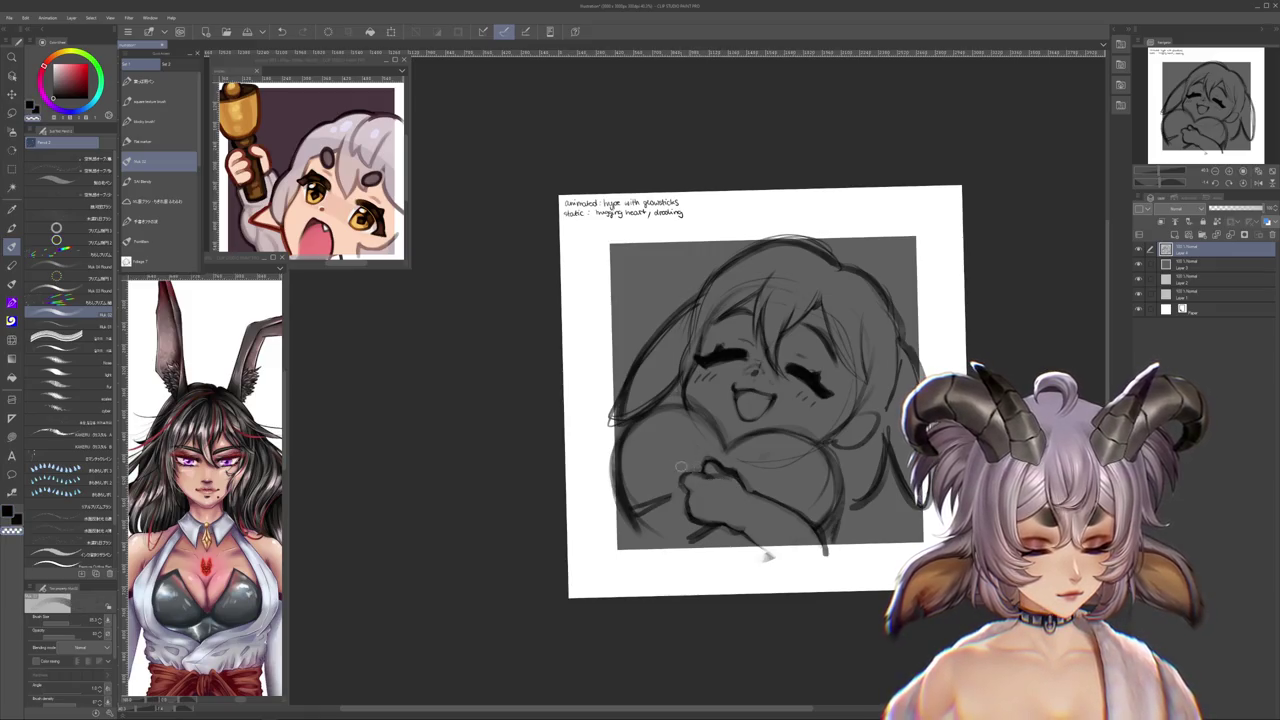
- Add dark pencil strokes near the hugging hands and the left chest edge, then reset the canvas rotation
left_click_drag(731, 460, 665, 505)
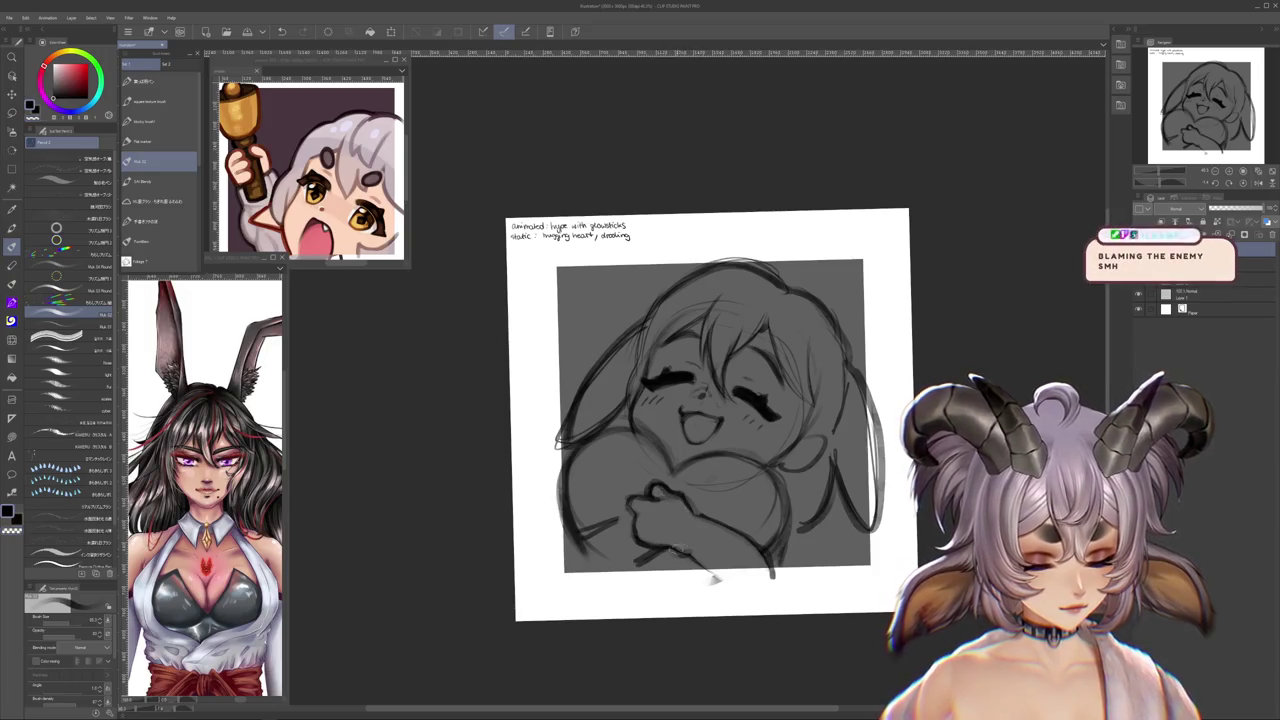
left_click_drag(714, 578, 601, 598)
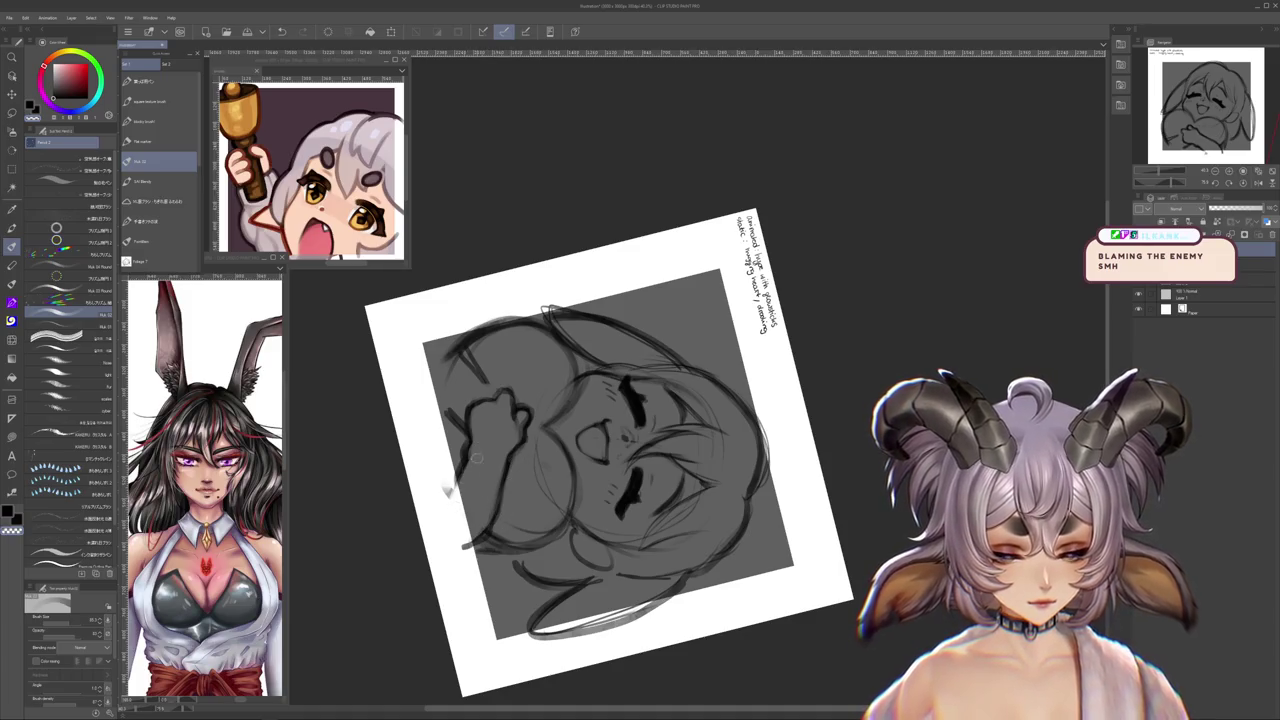
scroll(496, 481, "up", 2)
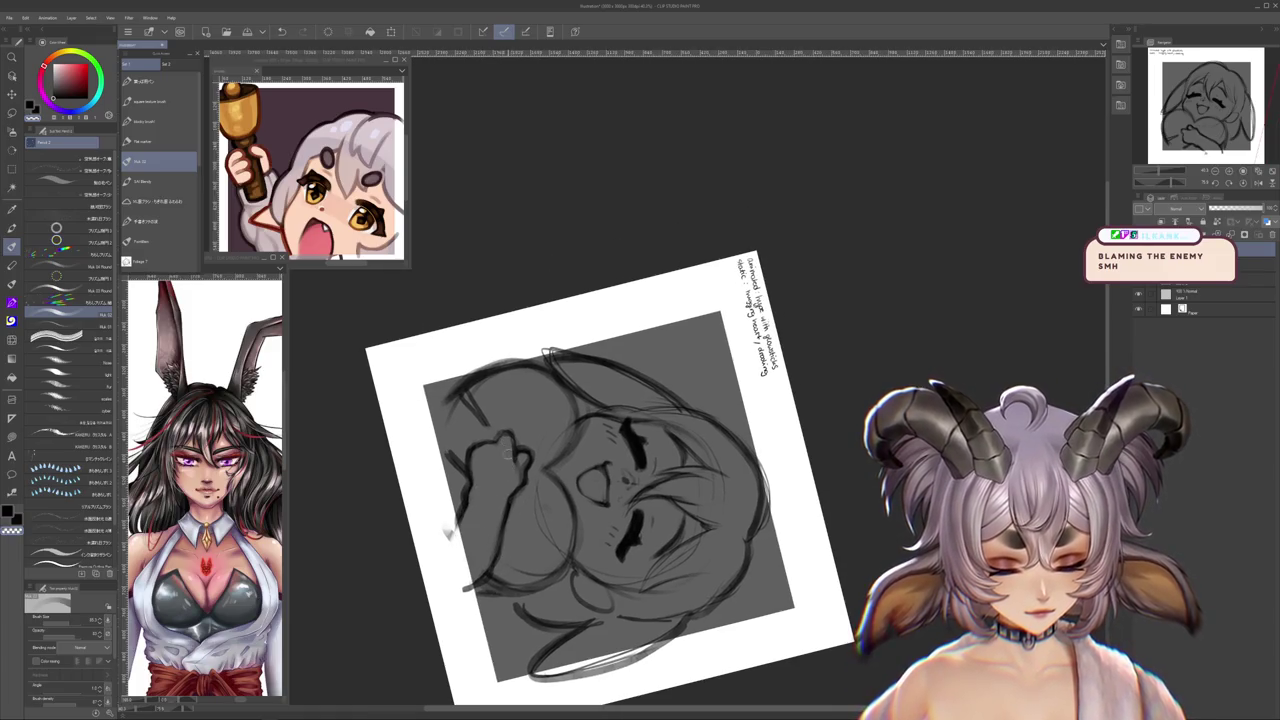
key("r")
left_click_drag(496, 481, 520, 560)
left_click_drag(541, 388, 771, 495)
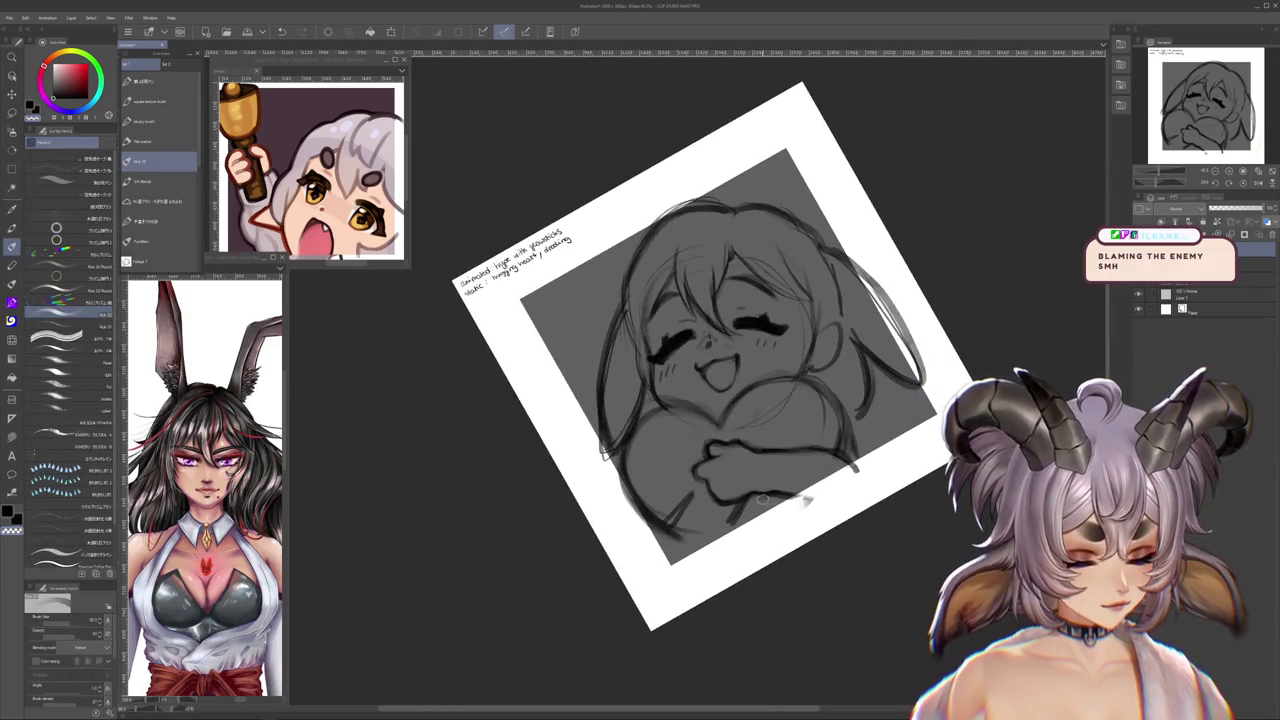
left_click_drag(758, 493, 629, 499)
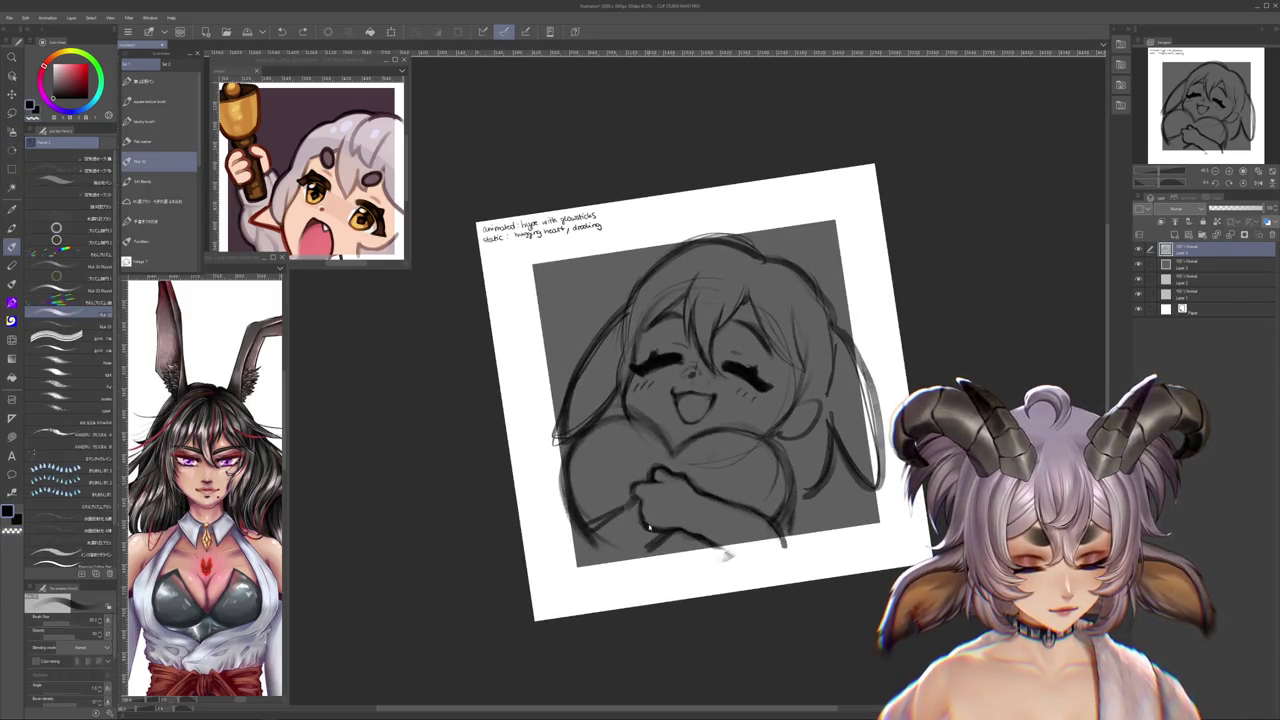
left_click_drag(632, 500, 618, 510)
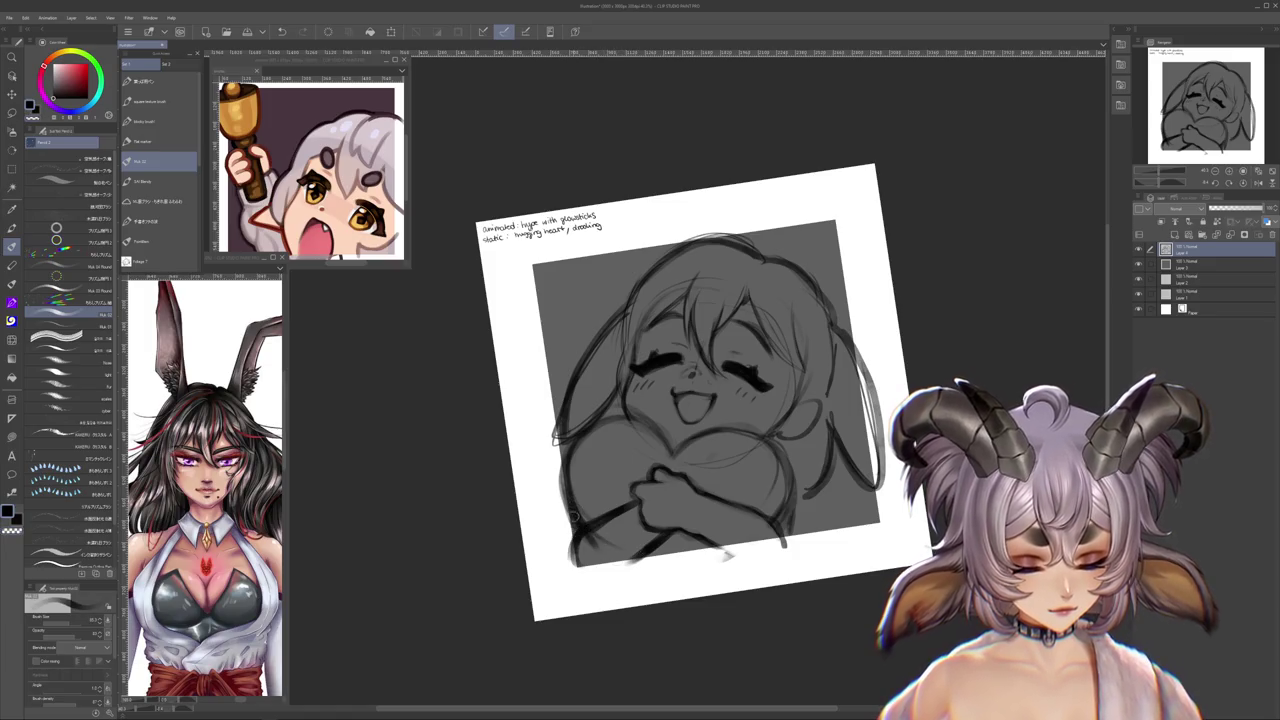
left_click_drag(566, 438, 566, 498)
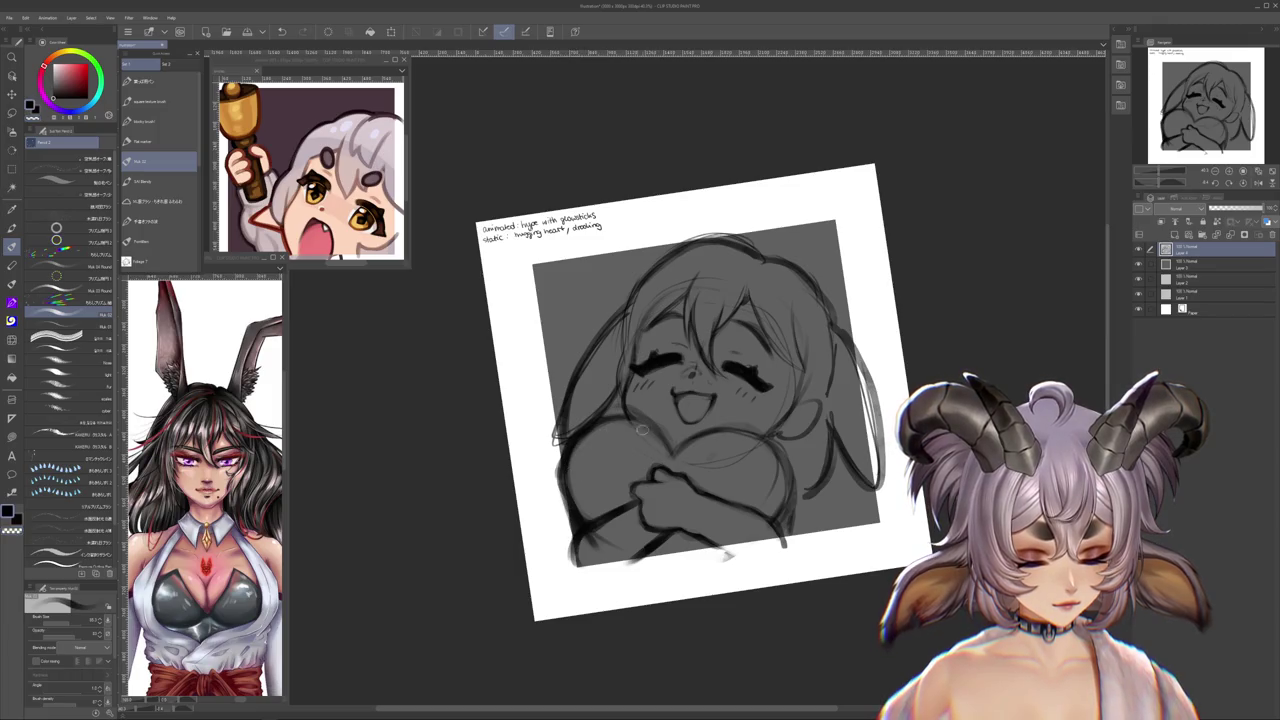
mouse_move(744, 482)
left_mouse_down()
mouse_move(701, 476)
mouse_move(742, 533)
left_mouse_up()
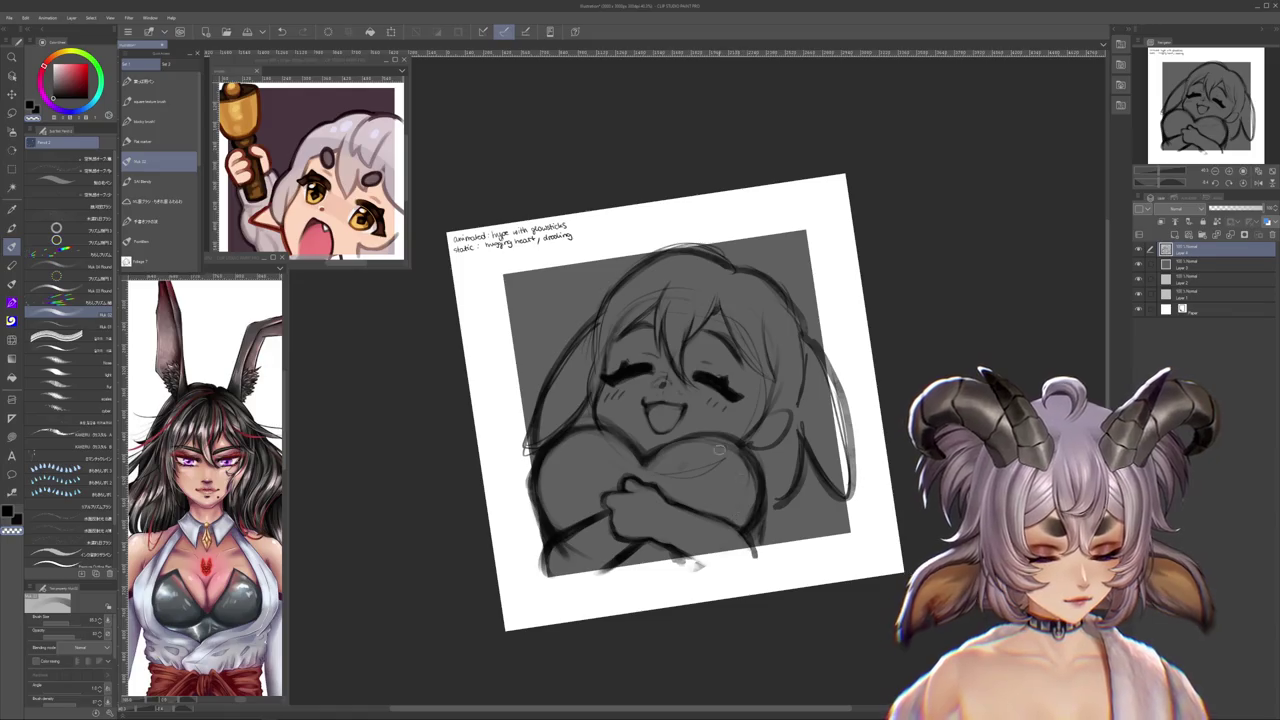
key("ctrl+alt+0")
left_click_drag(740, 517, 678, 596)
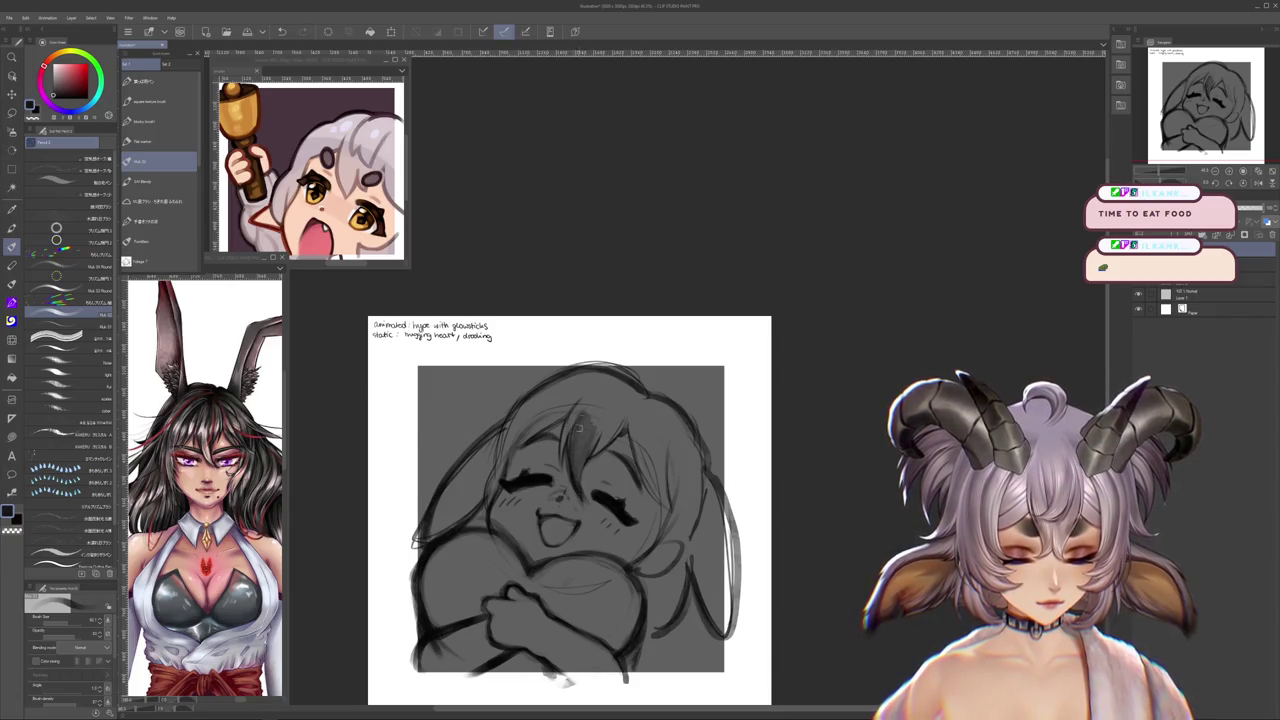
- Draw a dark hair strand and shade the top of the hair darker
left_click_drag(571, 424, 577, 484)
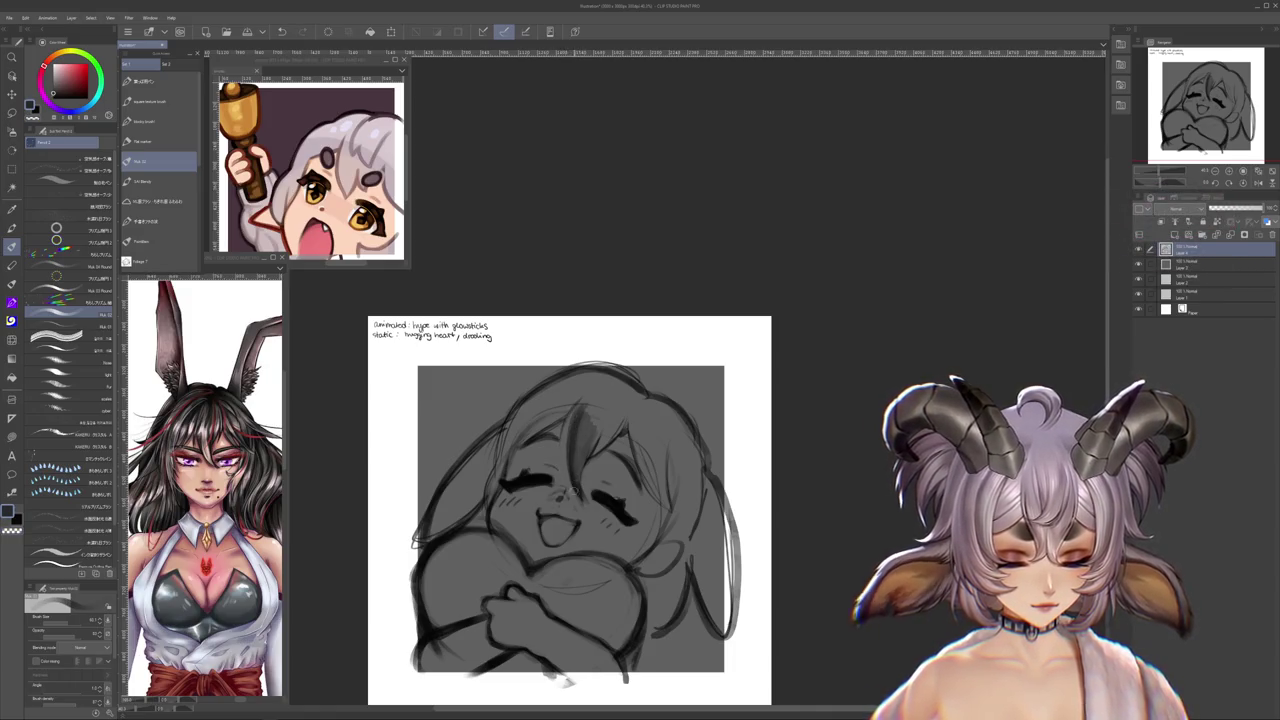
scroll(560, 432, "up", 1)
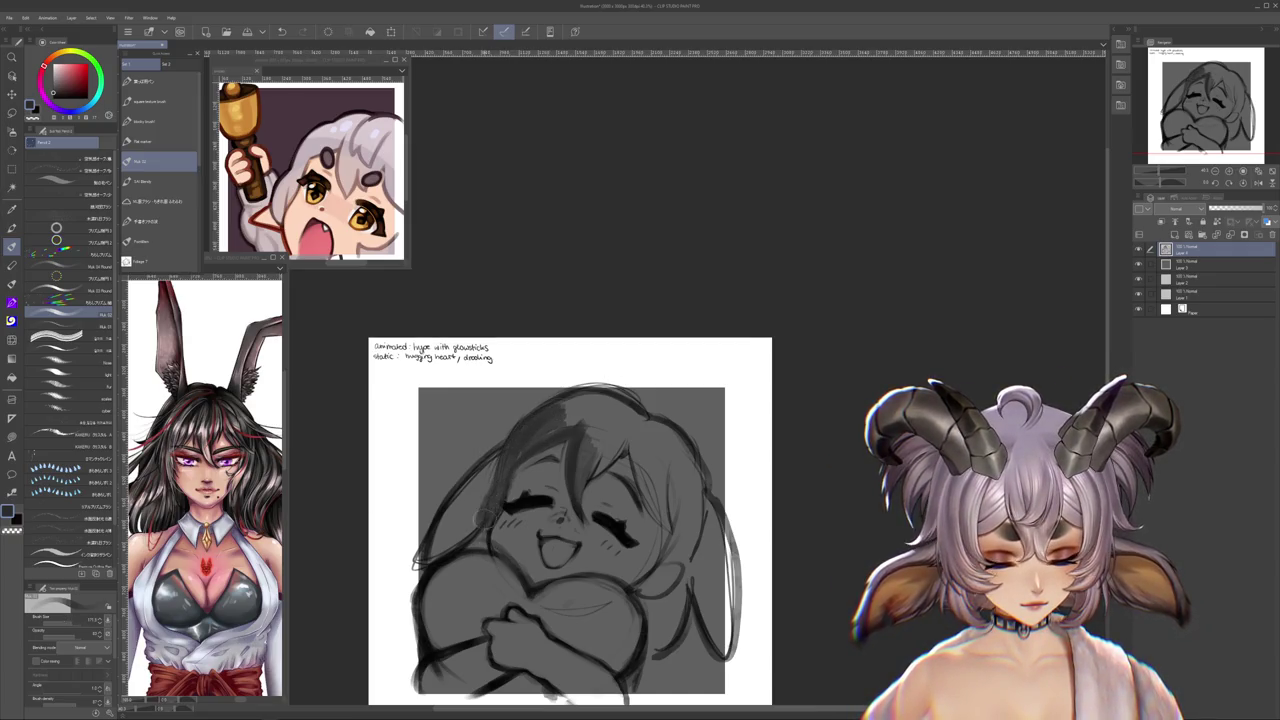
mouse_move(565, 430)
left_mouse_down()
mouse_move(612, 400)
mouse_move(650, 402)
mouse_move(590, 455)
mouse_move(596, 470)
left_mouse_up()
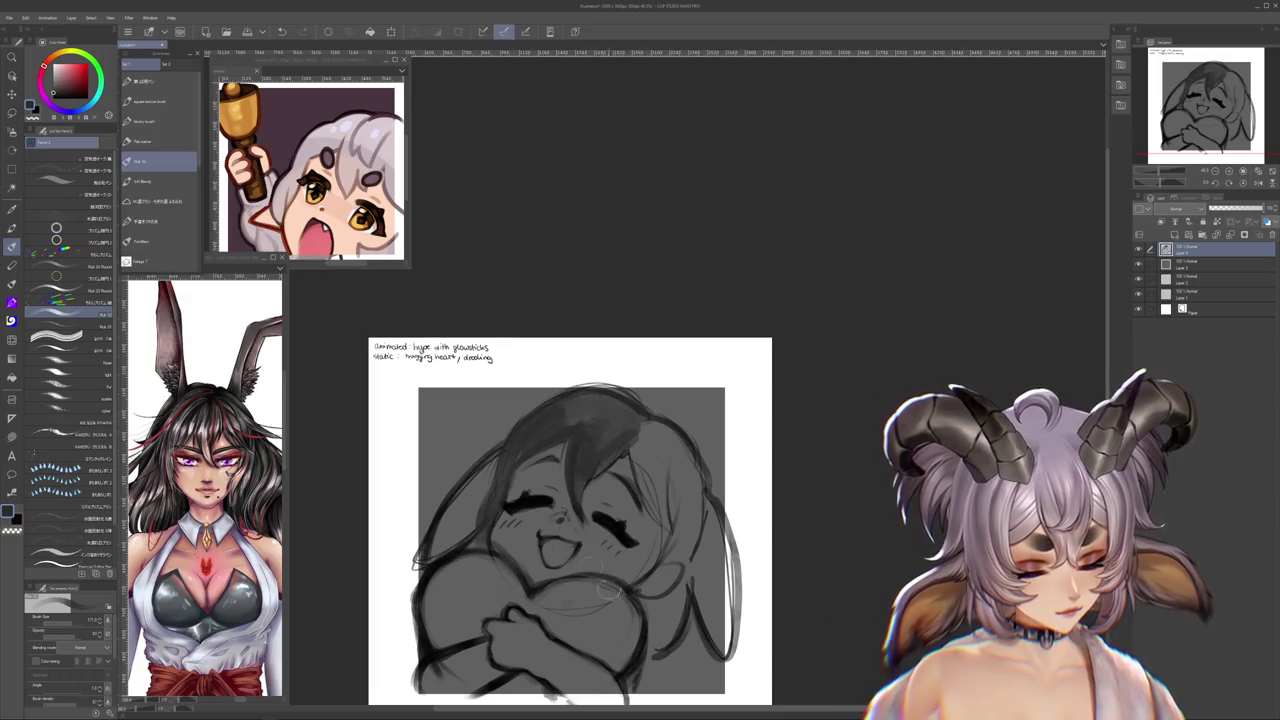
left_click_drag(790, 573, 751, 556)
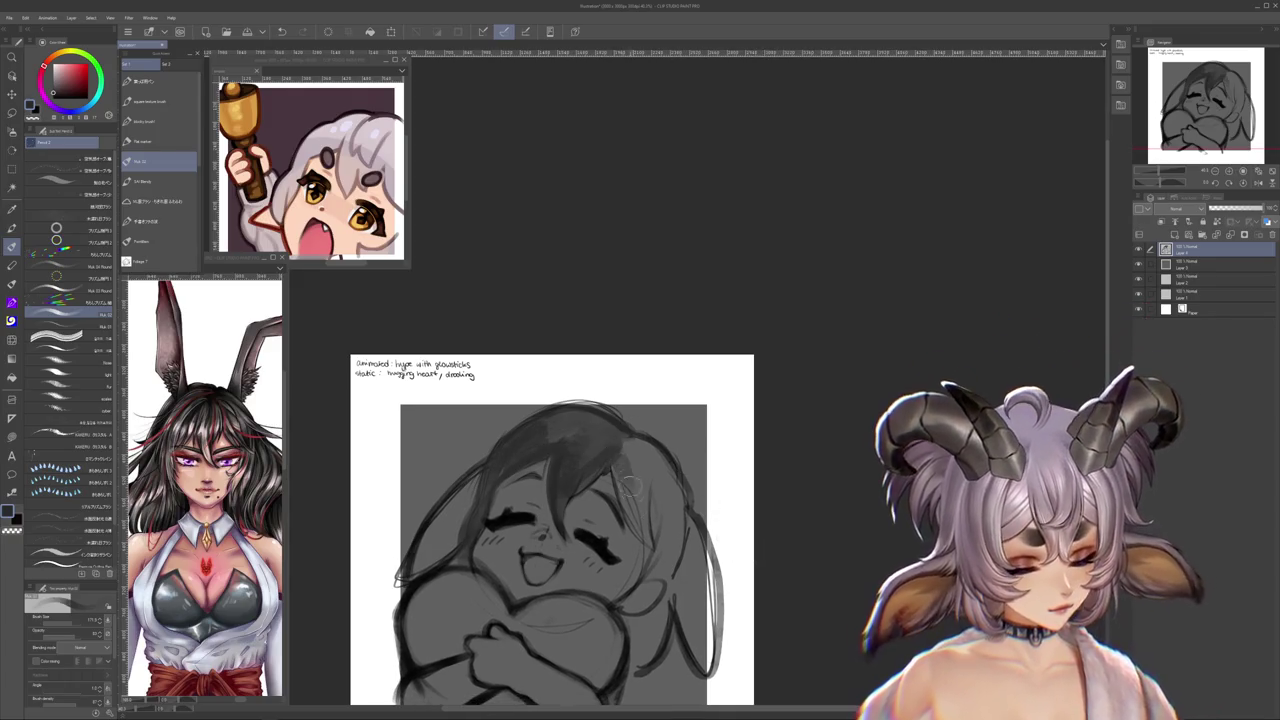
- Shade the right side of the hair and along the right side of the face darker
left_click_drag(619, 515, 598, 473)
mouse_move(616, 422)
left_mouse_down()
mouse_move(594, 488)
mouse_move(634, 506)
mouse_move(598, 486)
left_mouse_up()
left_click_drag(616, 412, 610, 490)
key("ctrl+z")
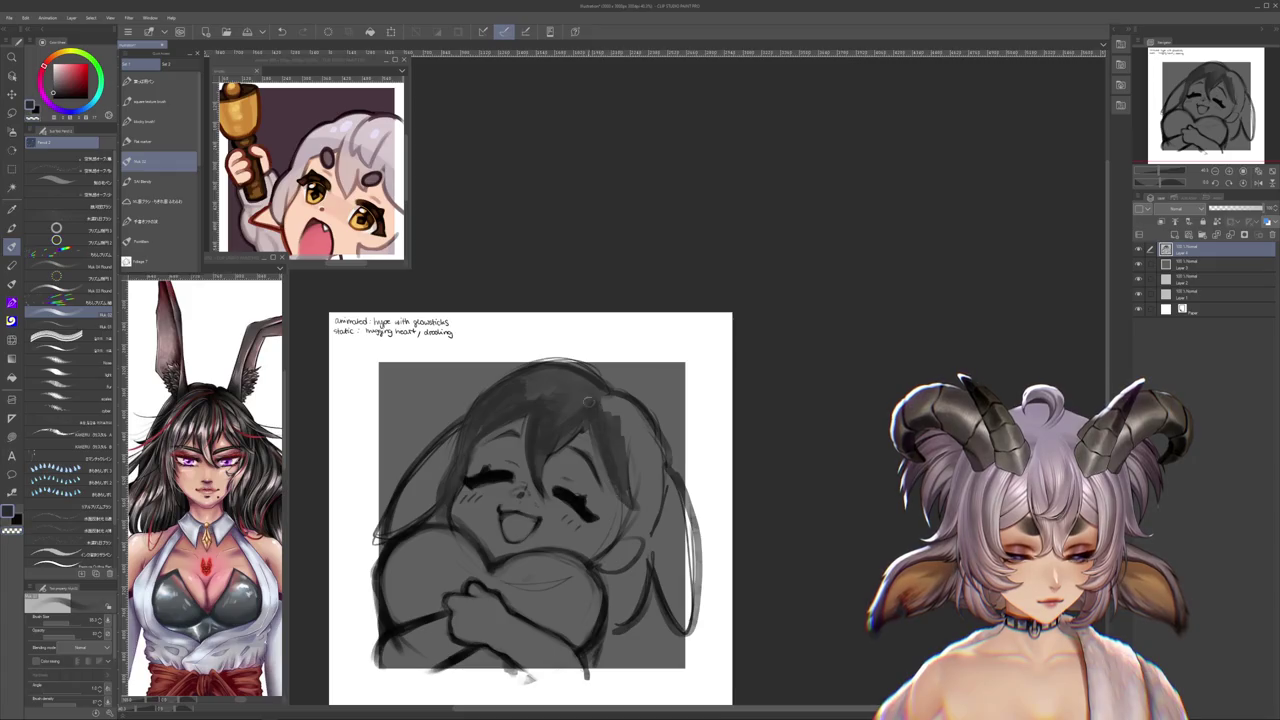
mouse_move(636, 422)
left_mouse_down()
mouse_move(630, 498)
mouse_move(656, 474)
left_mouse_up()
mouse_move(620, 524)
left_mouse_down()
mouse_move(605, 491)
mouse_move(592, 538)
left_mouse_up()
left_click_drag(618, 478, 596, 540)
mouse_move(650, 440)
left_mouse_down()
mouse_move(612, 548)
mouse_move(590, 562)
mouse_move(633, 498)
left_mouse_up()
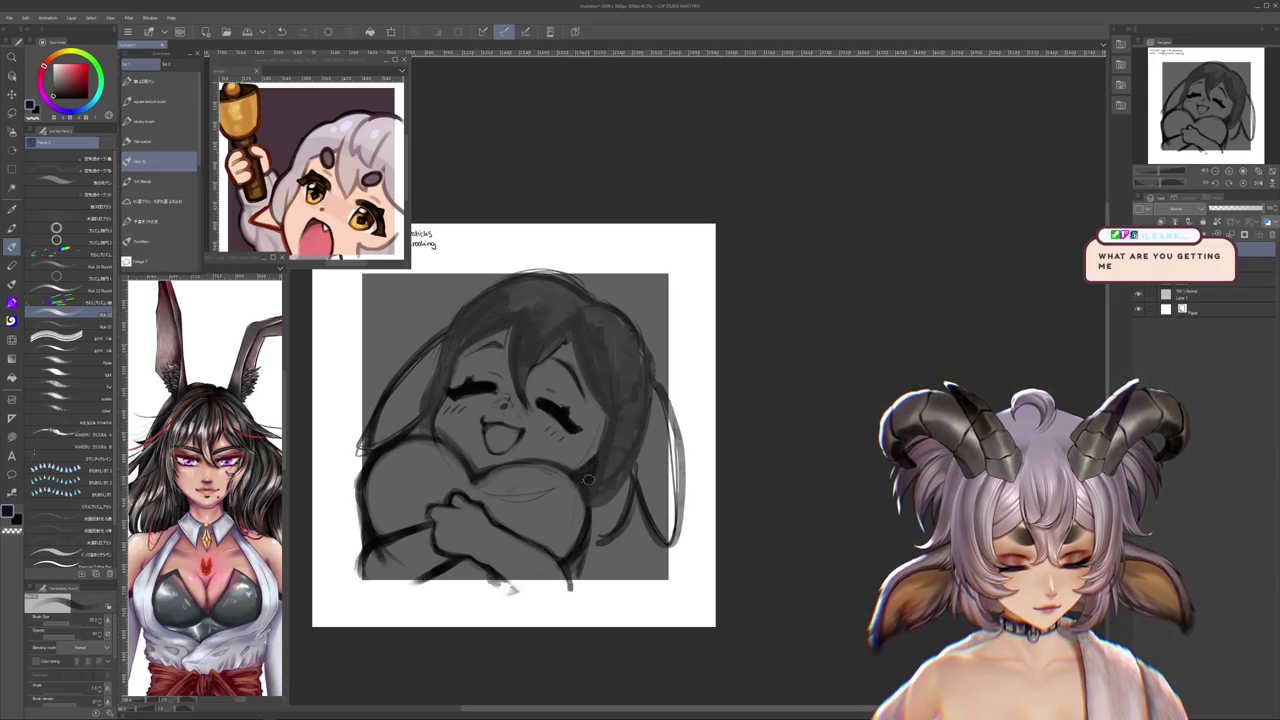
left_click_drag(656, 386, 597, 497)
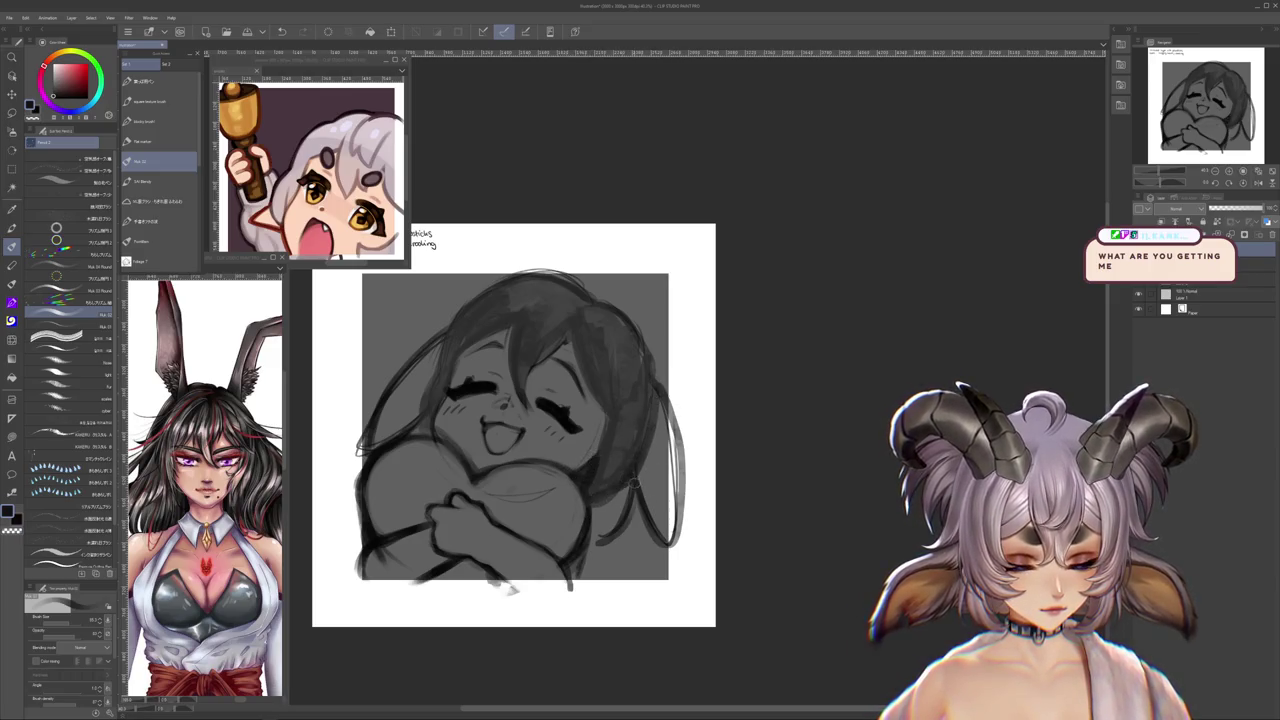
- Add short dark strokes at the sketch's lower right, redrawing one undone stroke
left_click_drag(620, 533, 606, 577)
key("ctrl+z")
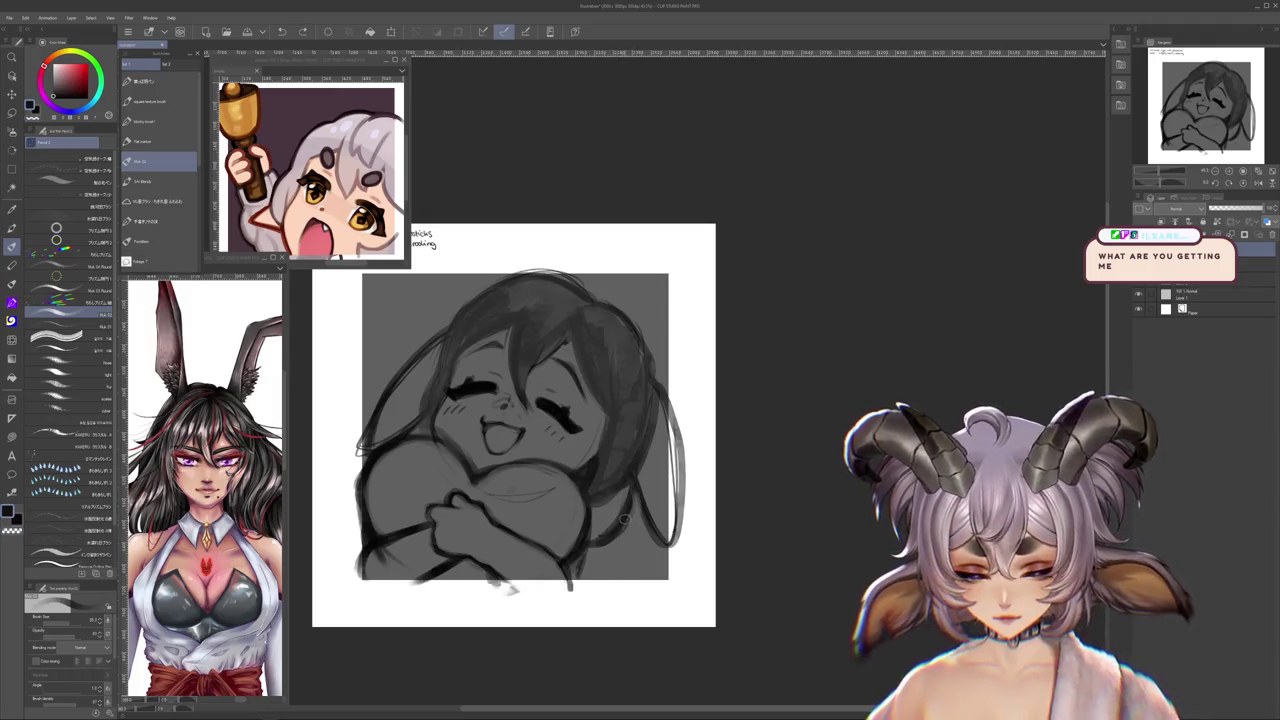
scroll(205, 485, "up", 5)
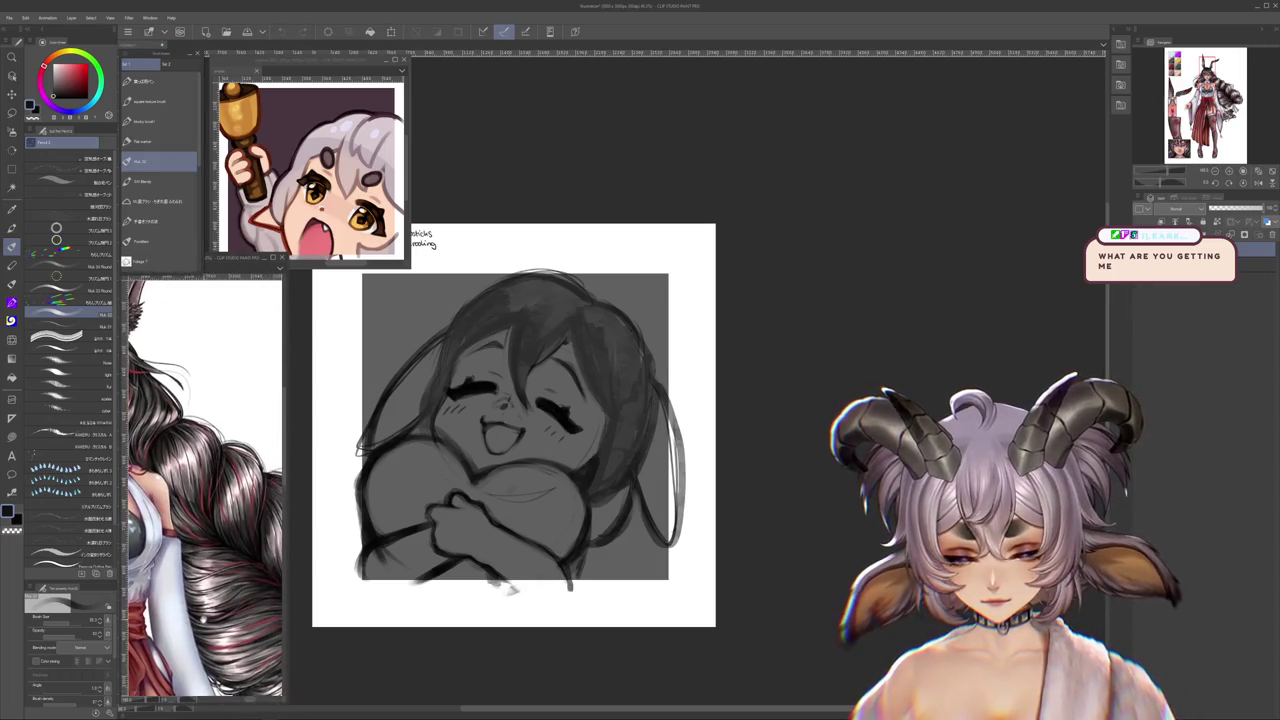
left_click(622, 512)
left_click_drag(622, 512, 597, 563)
mouse_move(628, 515)
left_mouse_down()
mouse_move(600, 555)
mouse_move(640, 513)
mouse_move(592, 550)
mouse_move(628, 584)
left_mouse_up()
left_click_drag(618, 492, 594, 540)
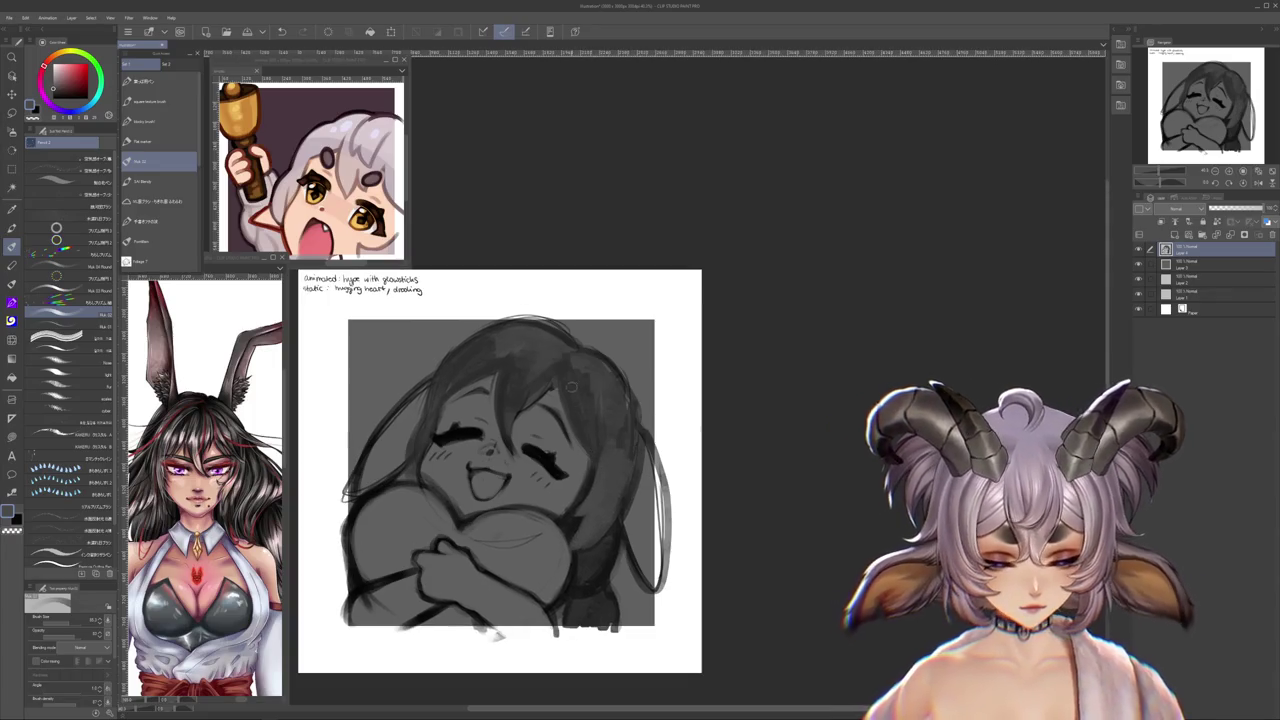
- Add faint hair shading and trace a darker line along the top hair outline
left_click_drag(582, 382, 566, 455)
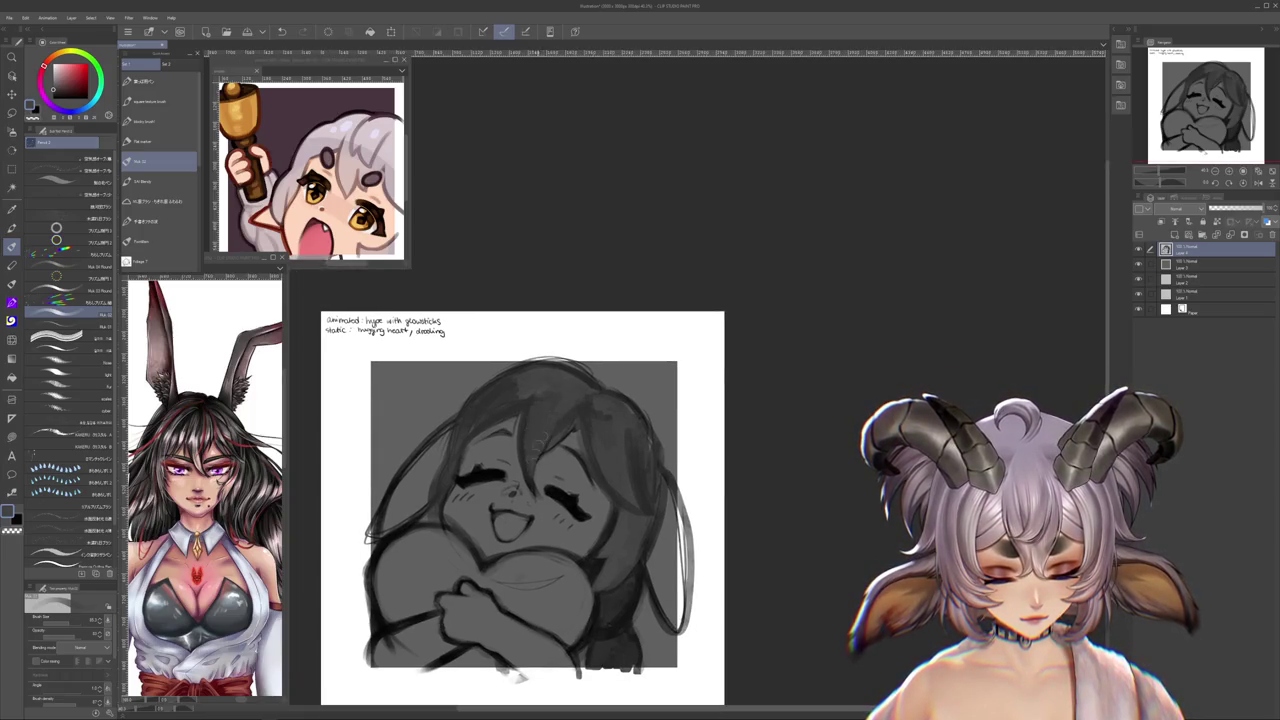
left_click_drag(598, 388, 564, 428)
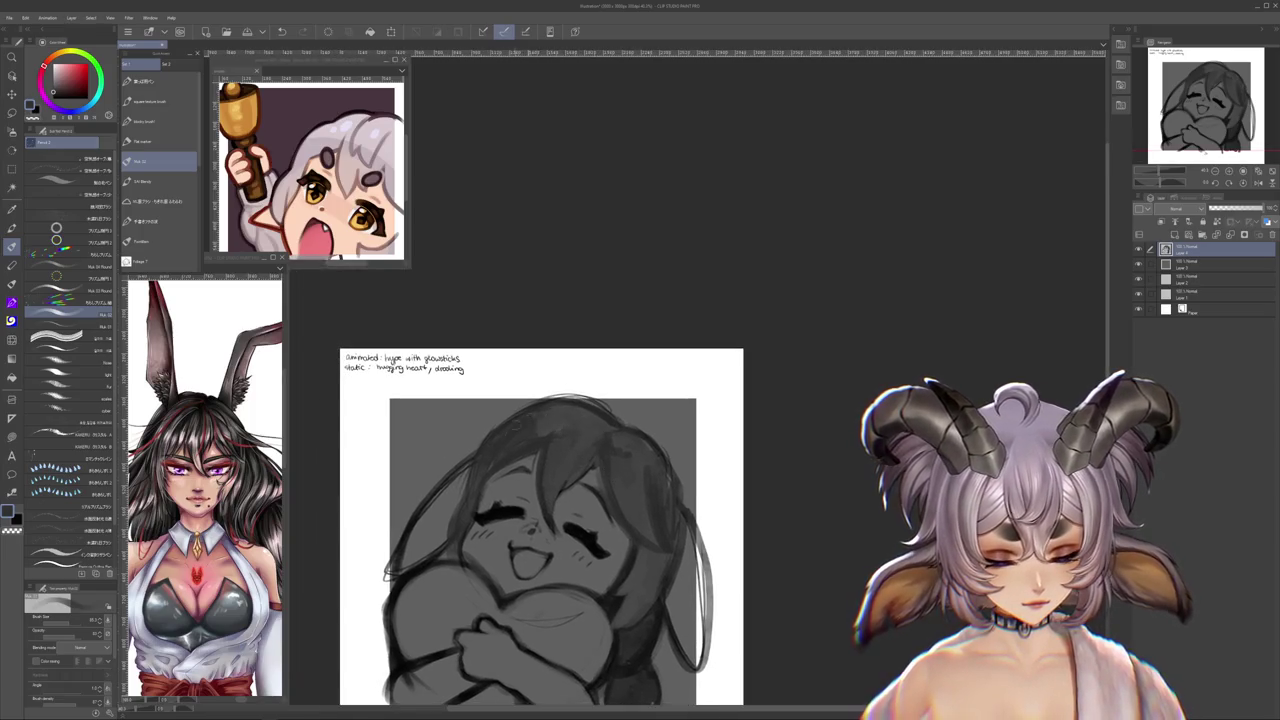
left_click_drag(455, 496, 482, 489)
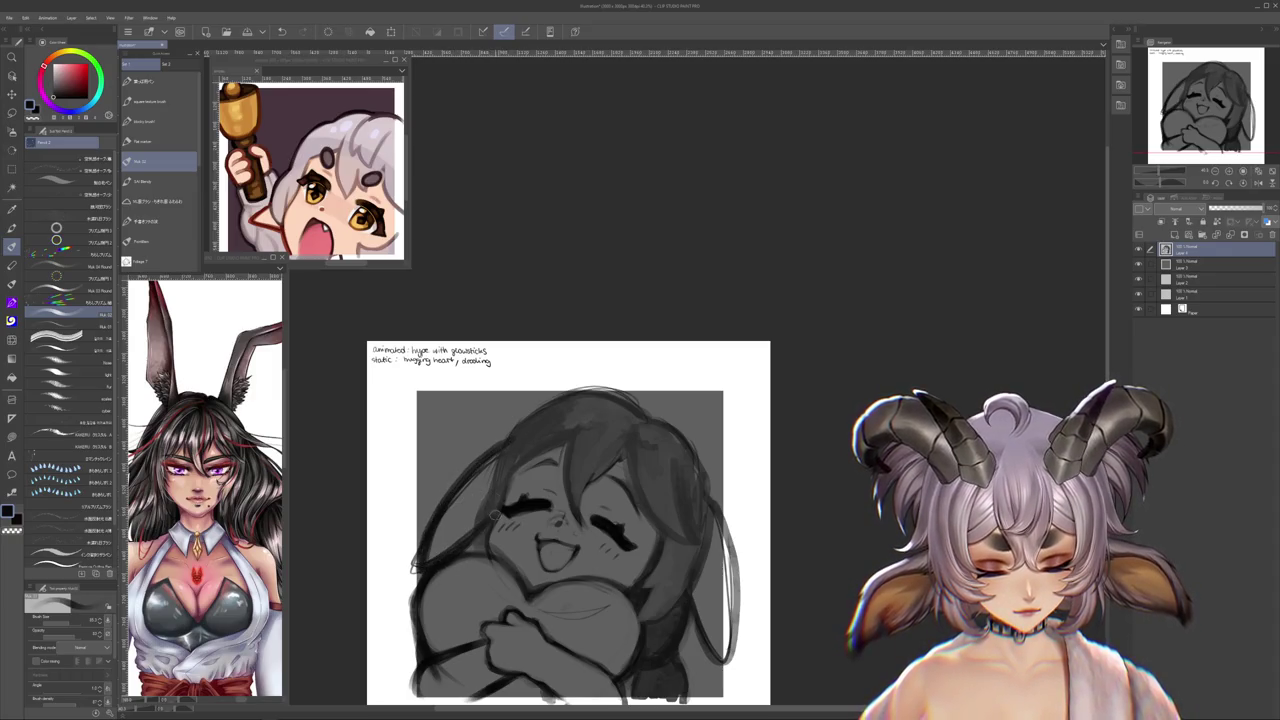
mouse_move(497, 457)
left_mouse_down()
mouse_move(575, 392)
mouse_move(625, 395)
mouse_move(652, 413)
left_mouse_up()
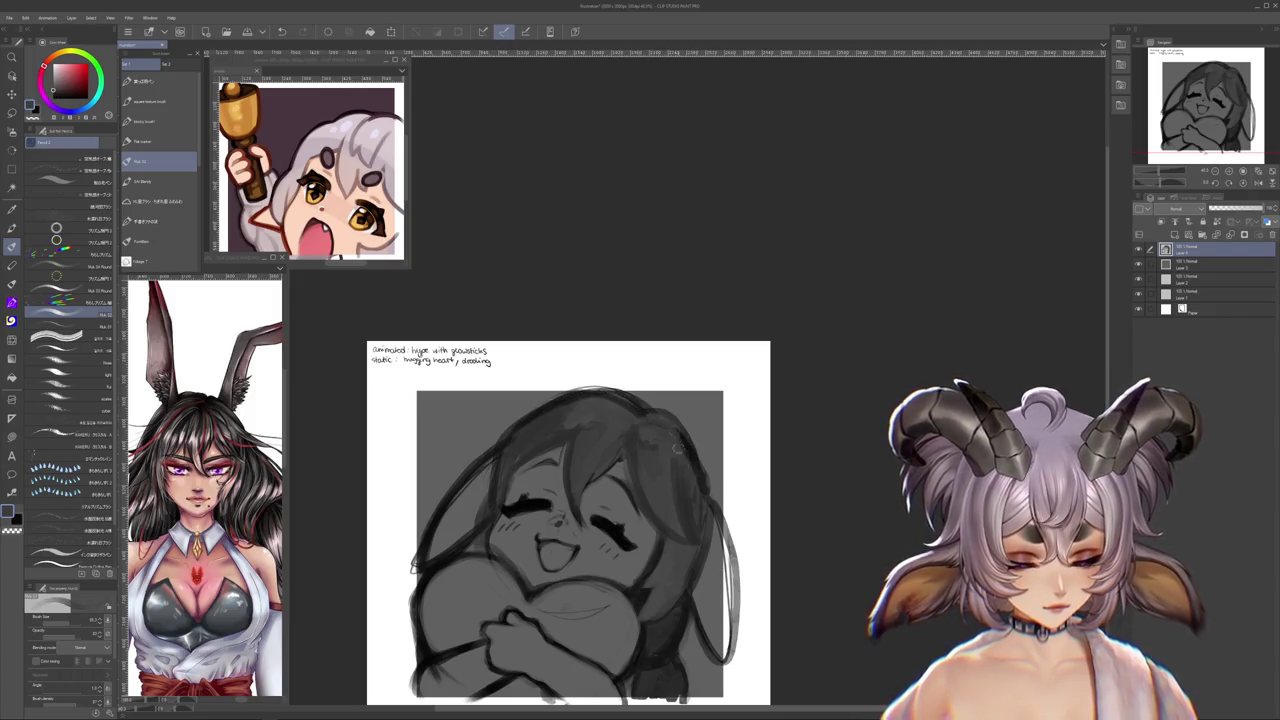
mouse_move(676, 437)
left_mouse_down()
mouse_move(611, 395)
mouse_move(665, 506)
left_mouse_up()
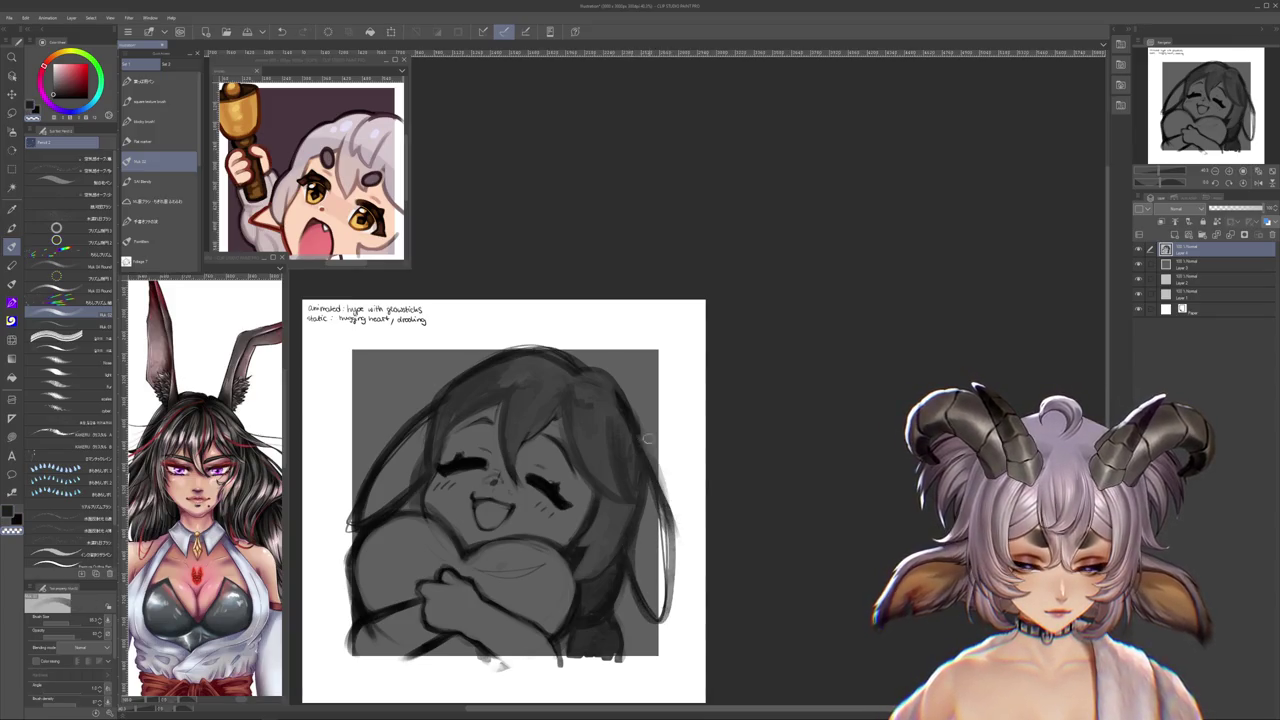
scroll(660, 470, "down", 2)
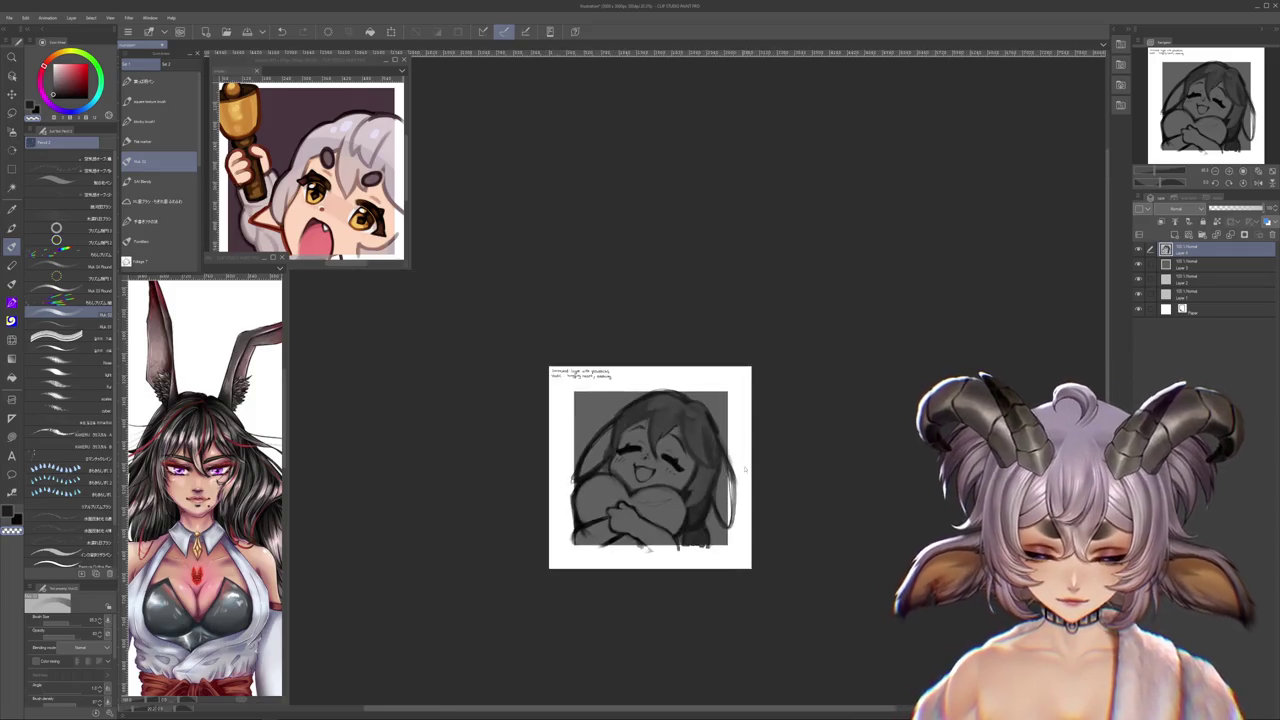
- Free-transform the sketch, shrinking it slightly and shifting it up and left, then commit
key("ctrl+t")
left_click_drag(739, 577, 801, 552)
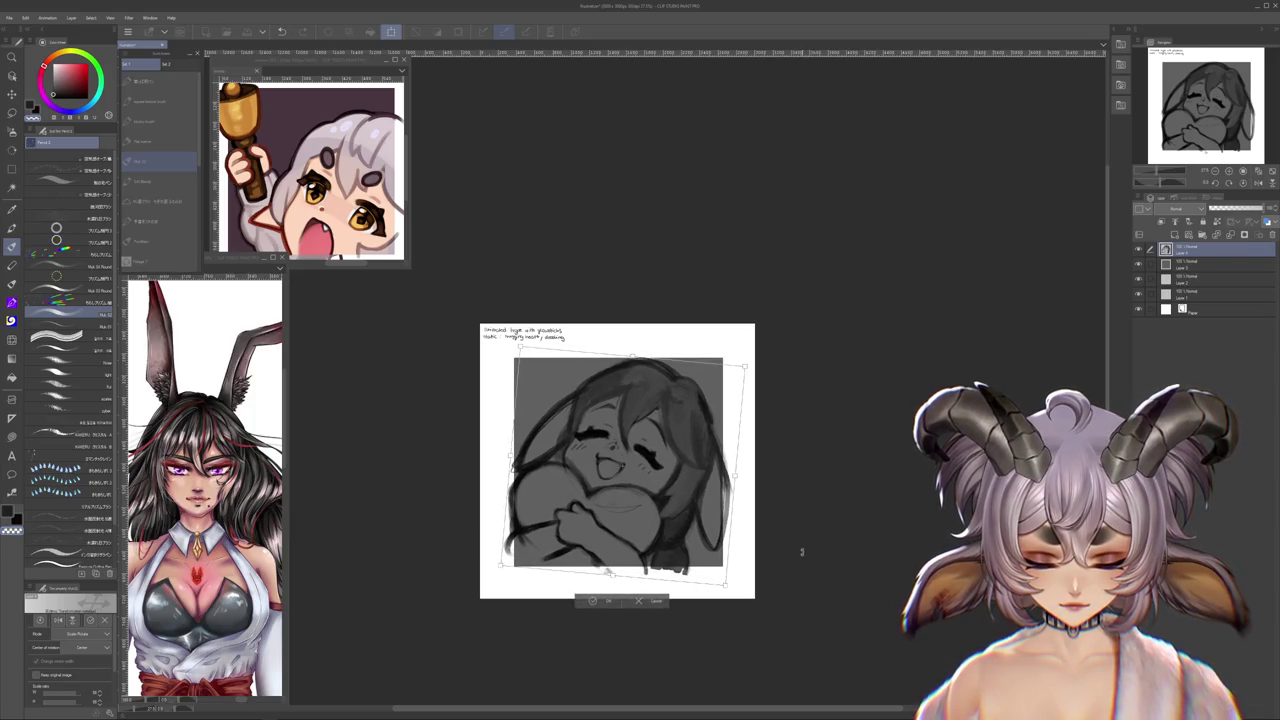
left_click_drag(650, 531, 646, 525)
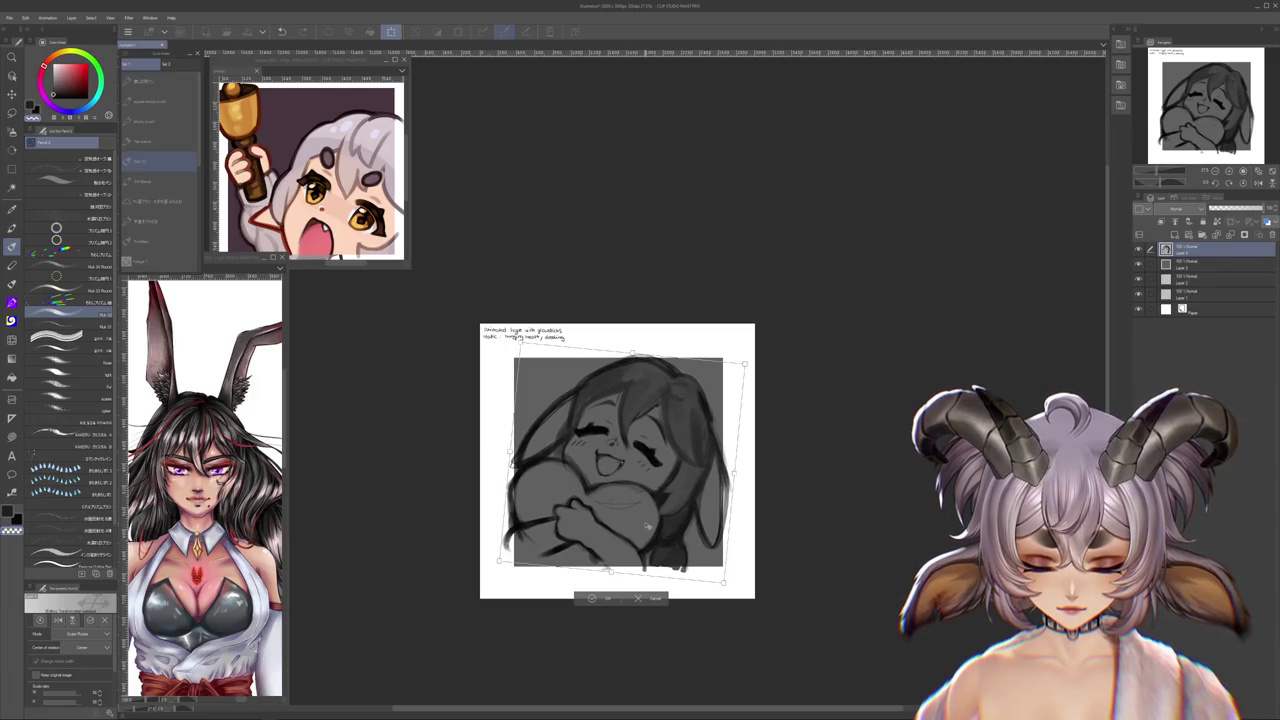
left_click(609, 598)
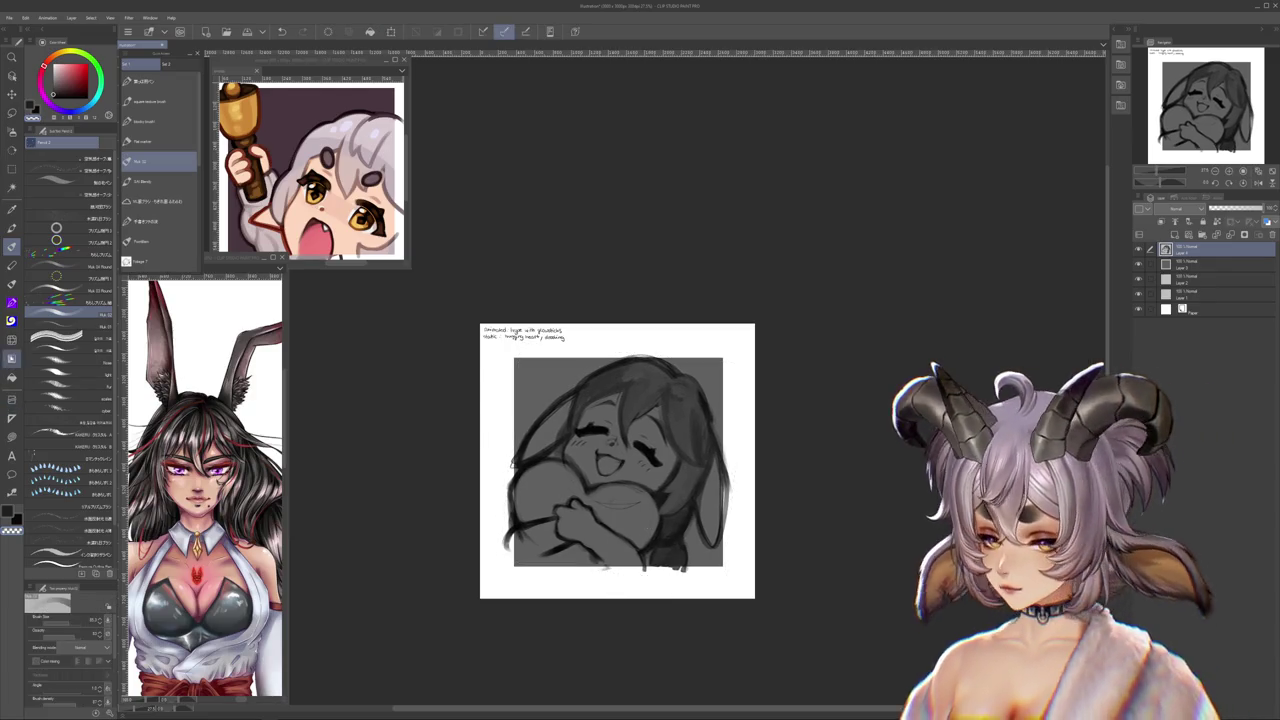
key("j")
key("ctrl+plus")
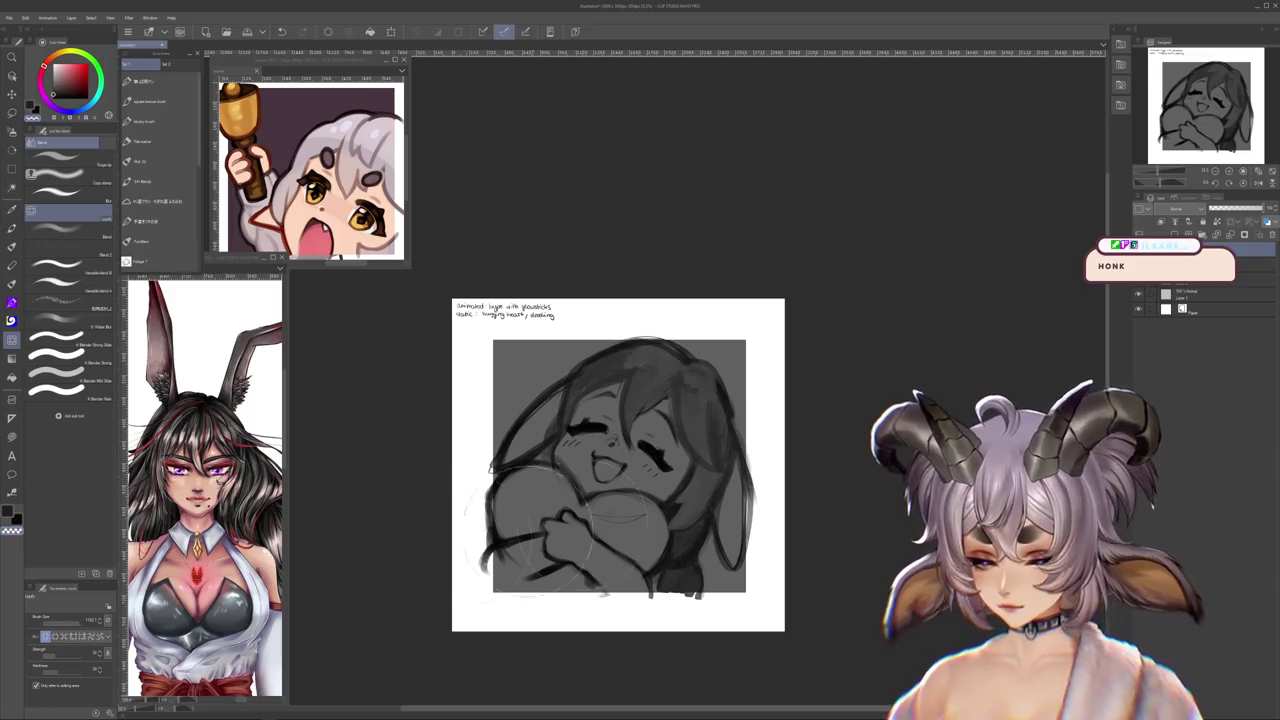
- Smudge the hair and face shading with the Blend brush and recentre the drawing
left_click_drag(620, 455, 700, 385)
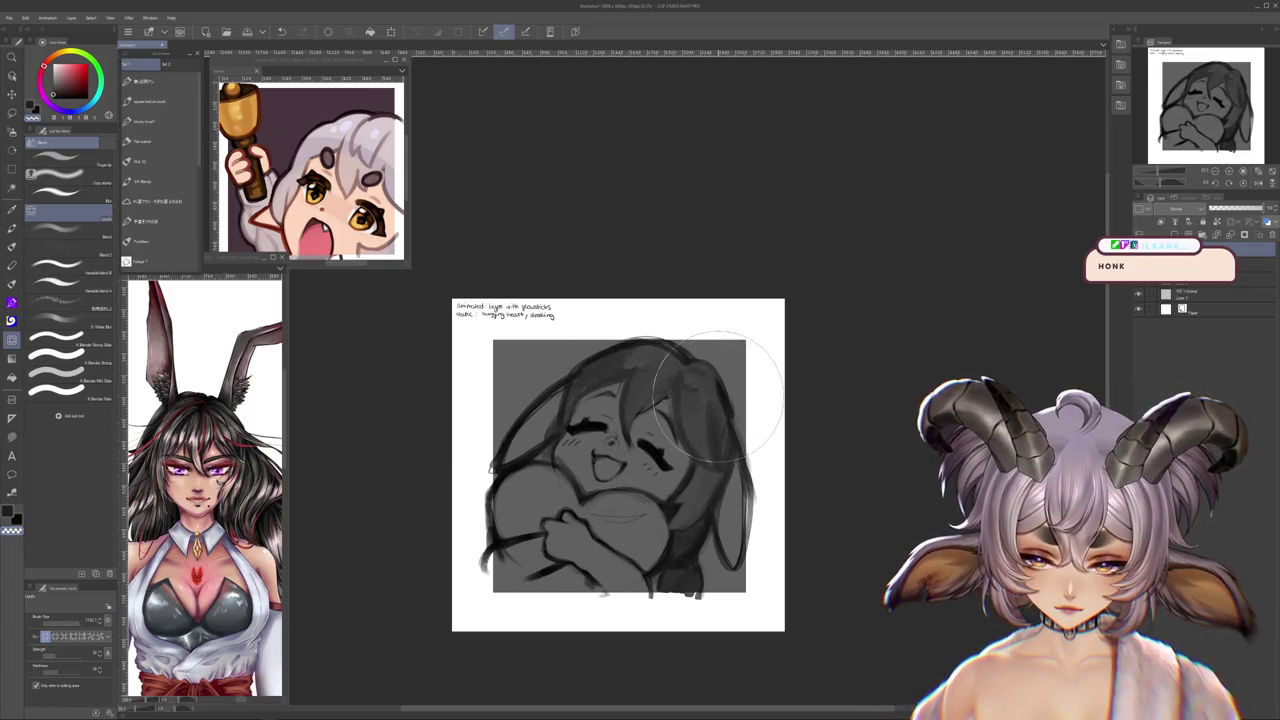
left_click_drag(771, 482, 647, 458)
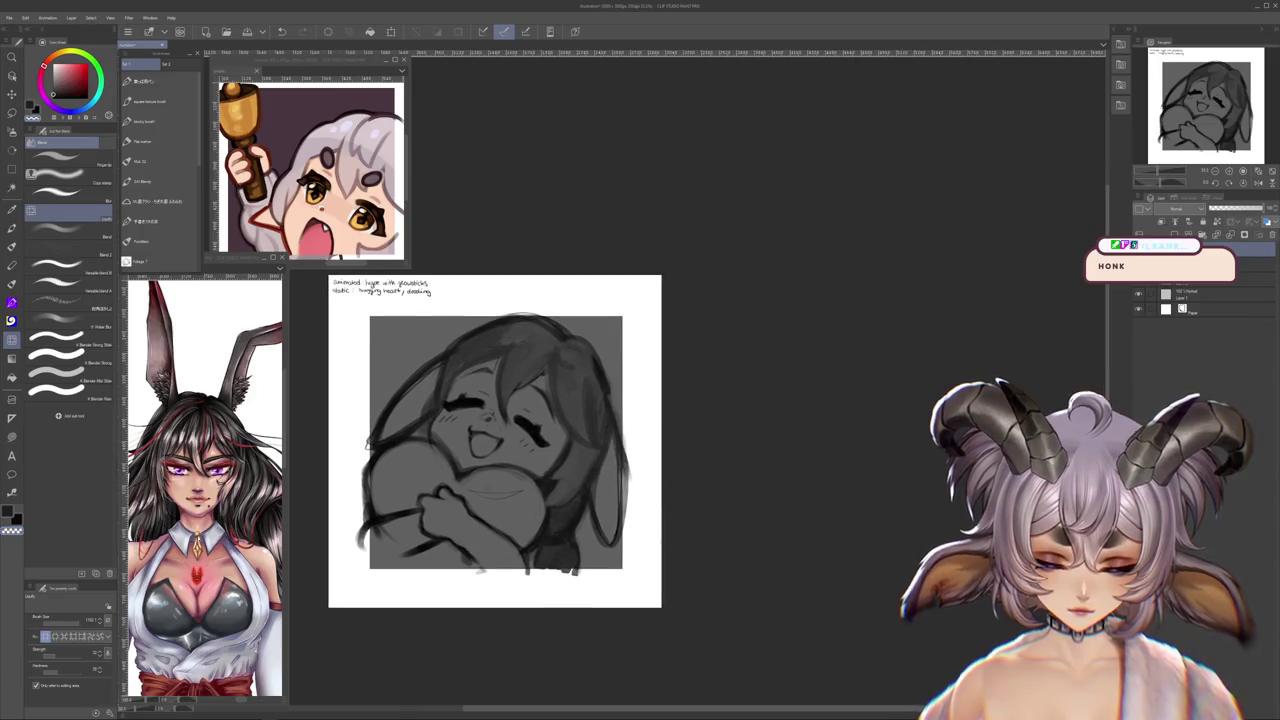
key("m")
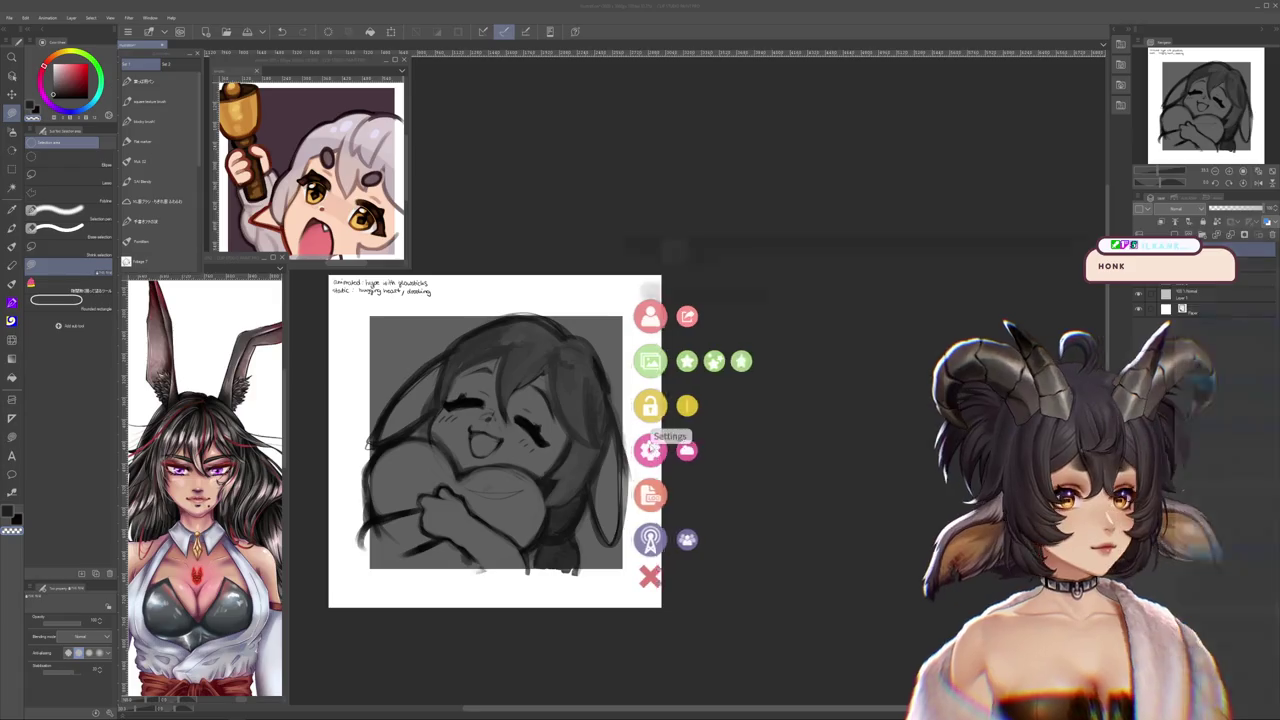
- Open VTube Studio's model settings and bring up the hotkey settings list
left_click(651, 449)
left_click(702, 252)
scroll(1230, 450, "down", 3)
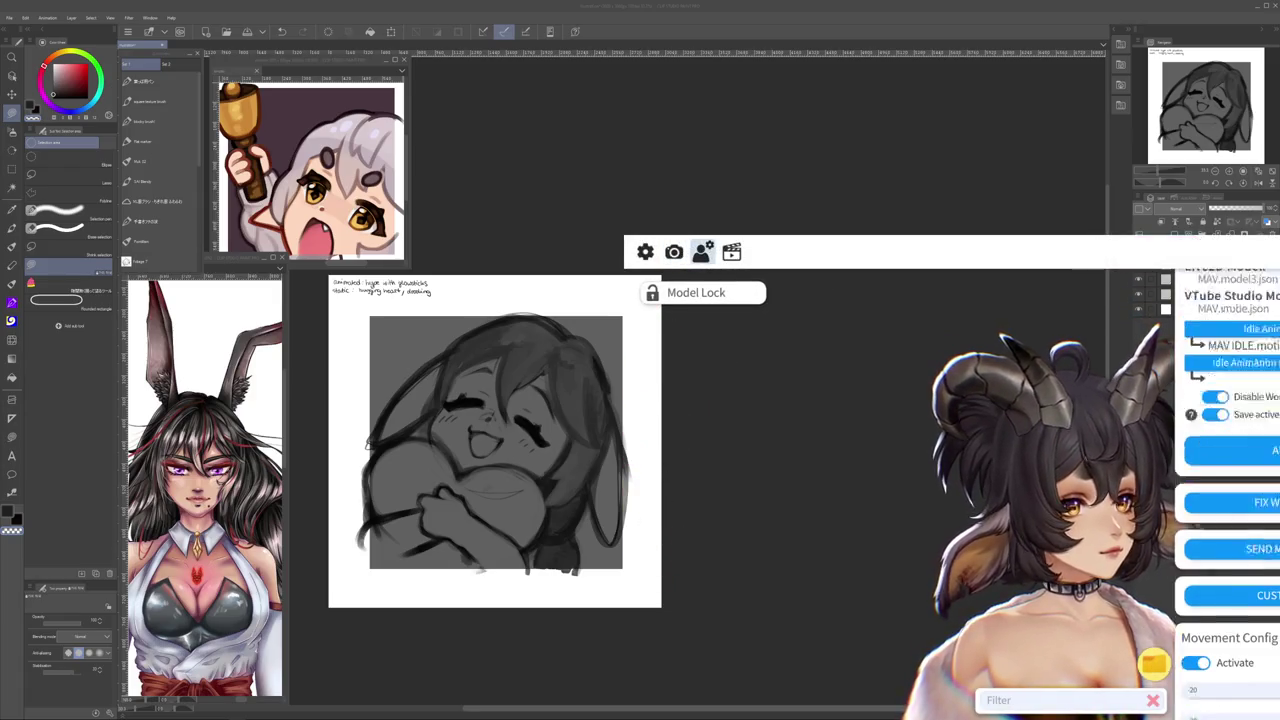
left_click(731, 252)
scroll(1230, 450, "down", 2)
scroll(1230, 450, "up", 5)
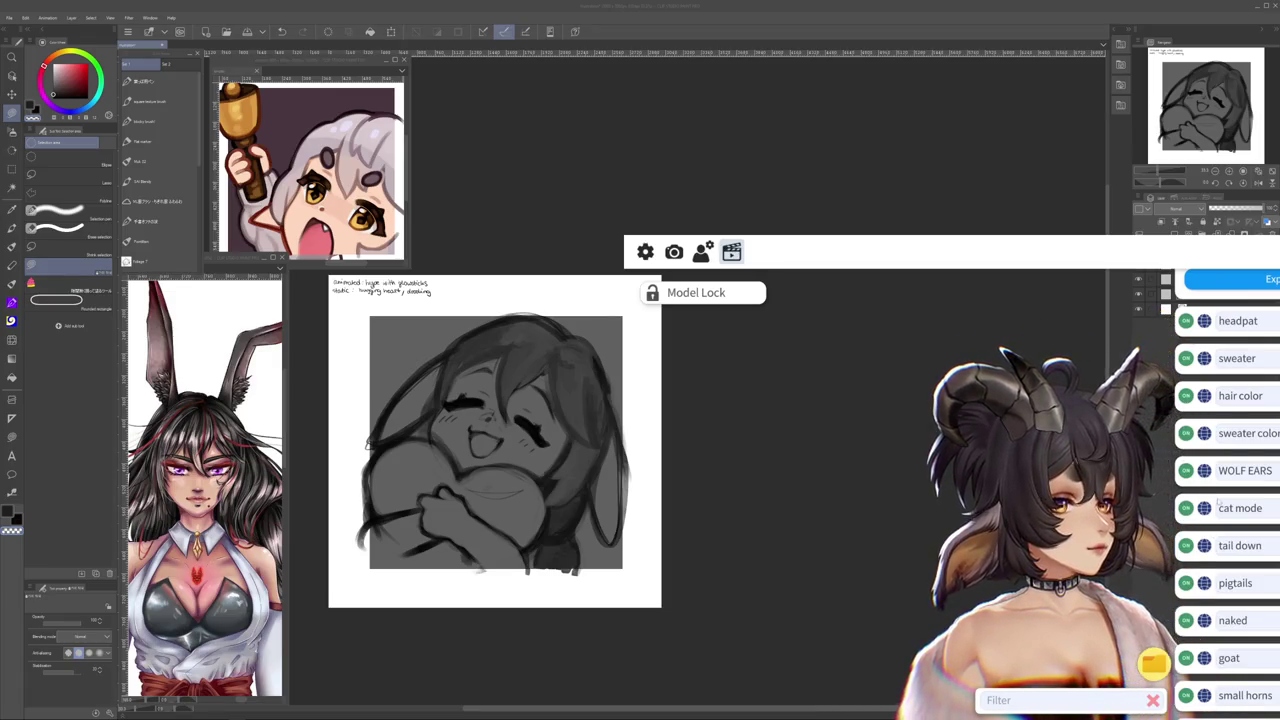
scroll(1230, 450, "up", 2)
scroll(1230, 450, "up", 2)
- Assign the hair color.exp3.json expression to a hotkey and close the settings
left_click(1232, 425)
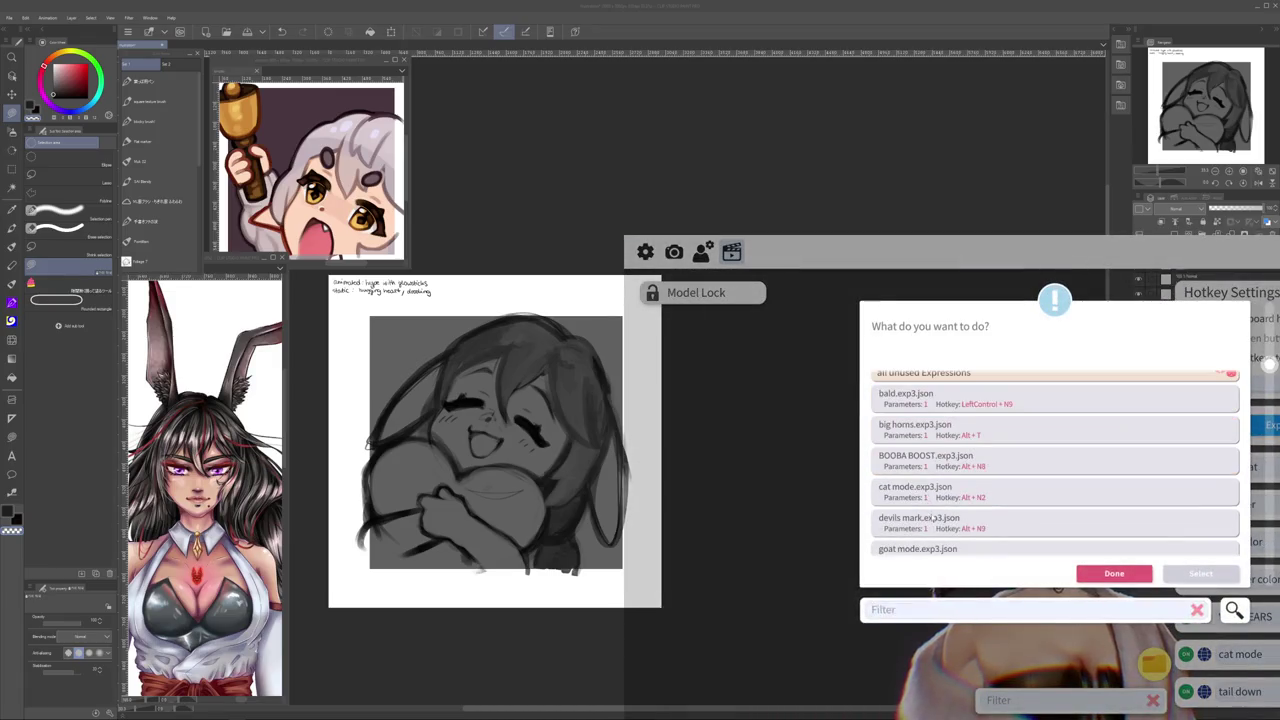
left_click(940, 462)
scroll(938, 500, "down", 1)
scroll(938, 508, "down", 1)
left_click(940, 508)
left_click(1200, 574)
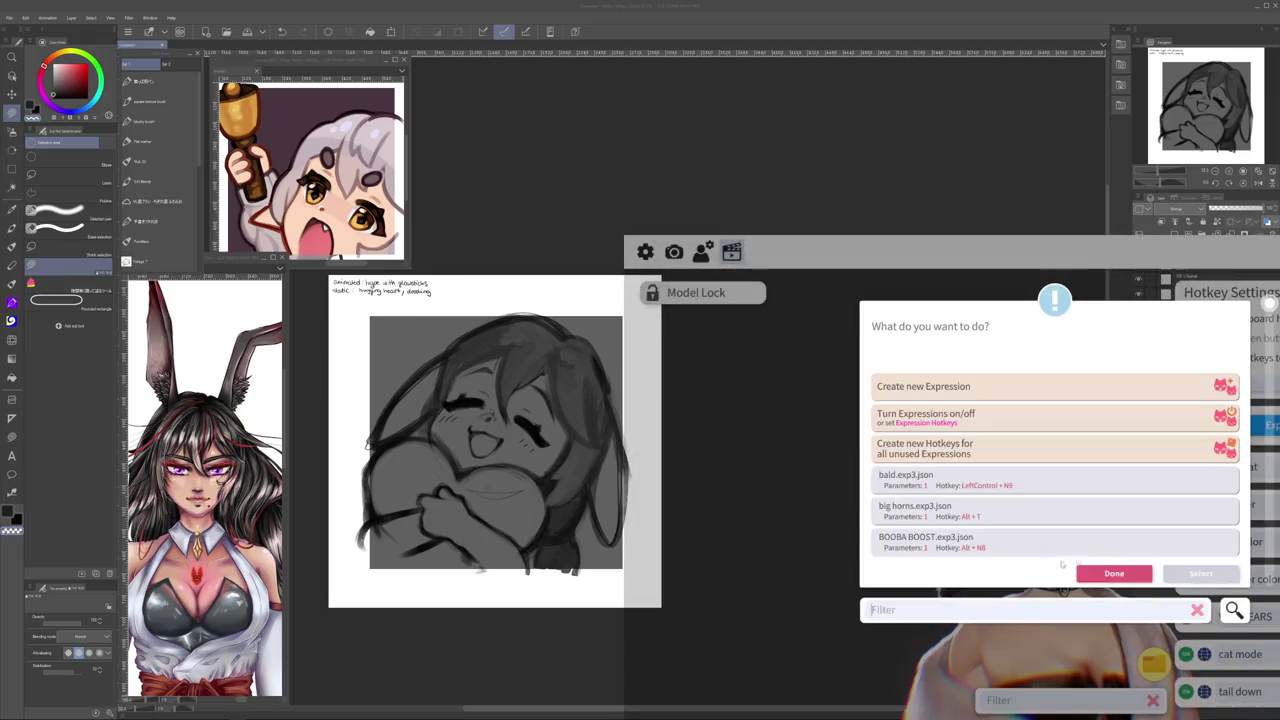
left_click(1113, 573)
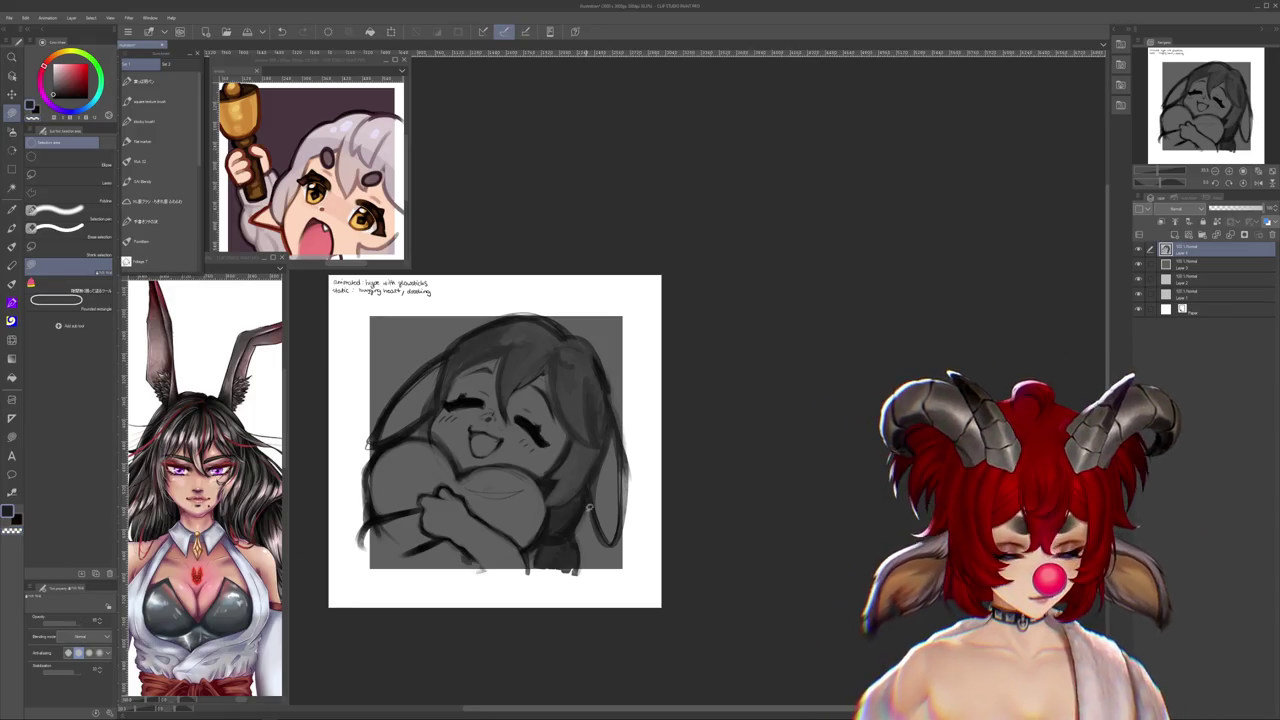
- Paint a dark stroke into the lower-right shading and erase over the right-edge stroke
left_click_drag(583, 517, 598, 507)
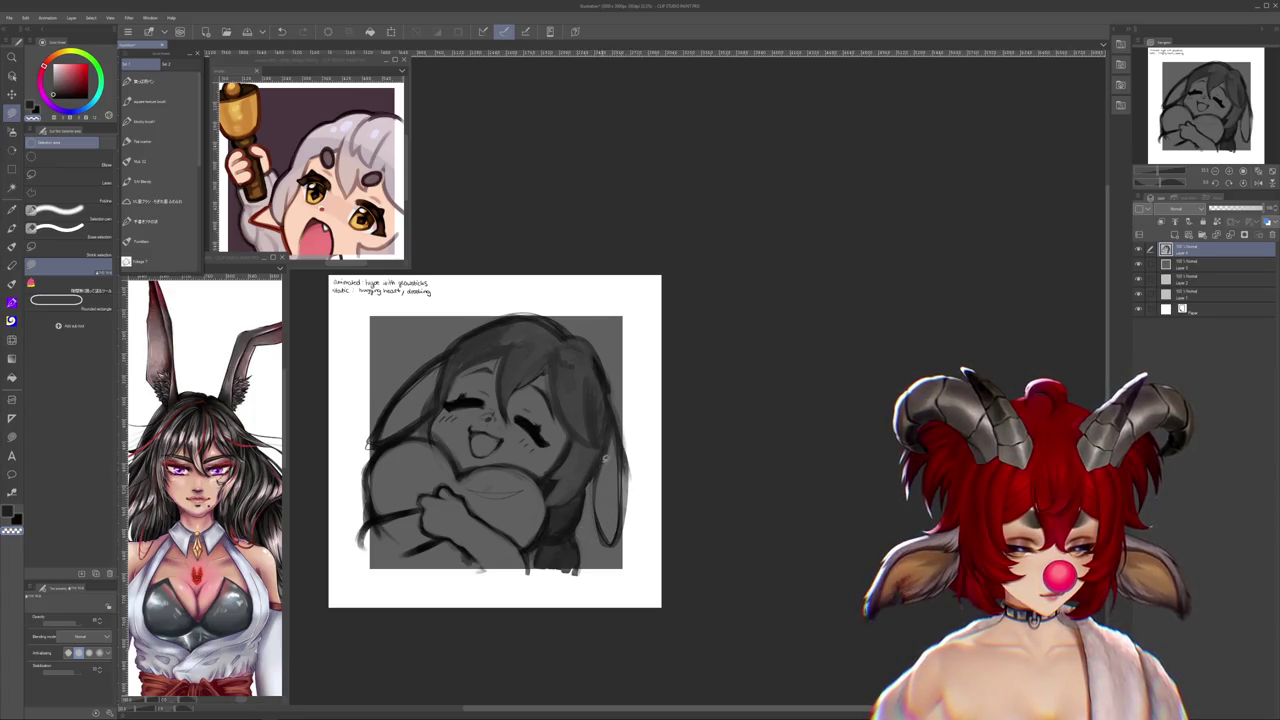
left_click_drag(628, 482, 641, 465)
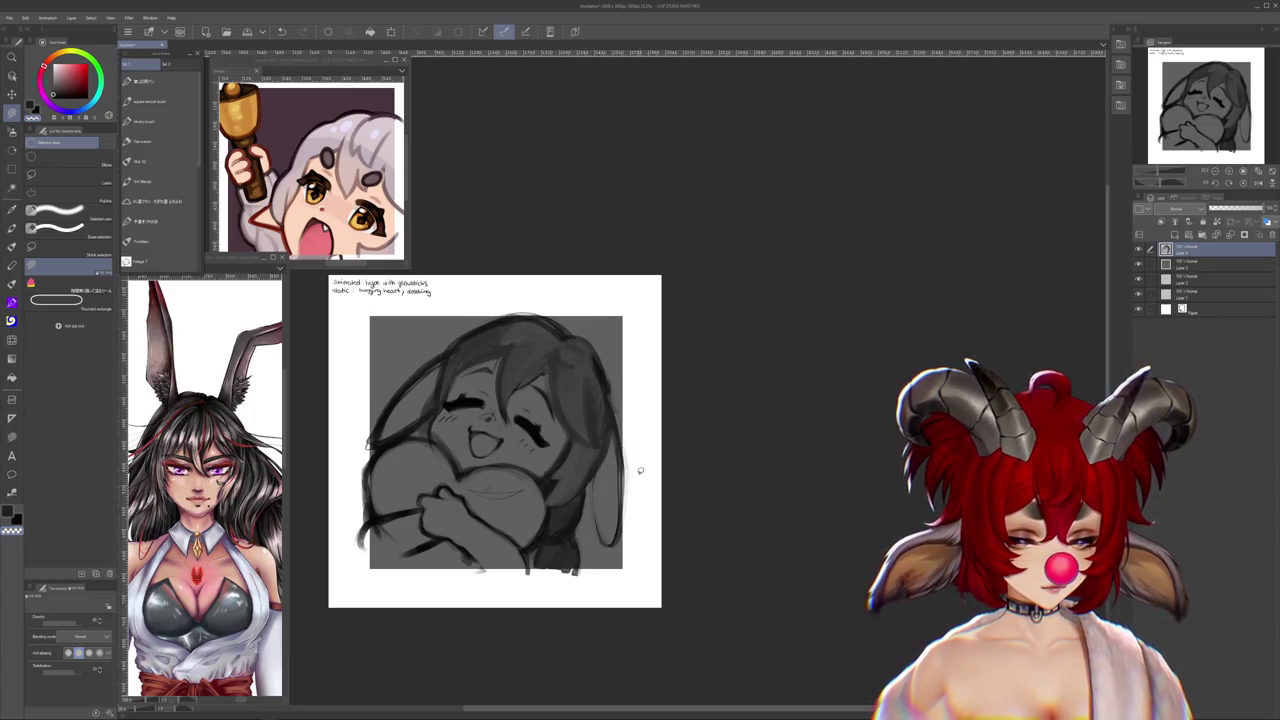
key("p")
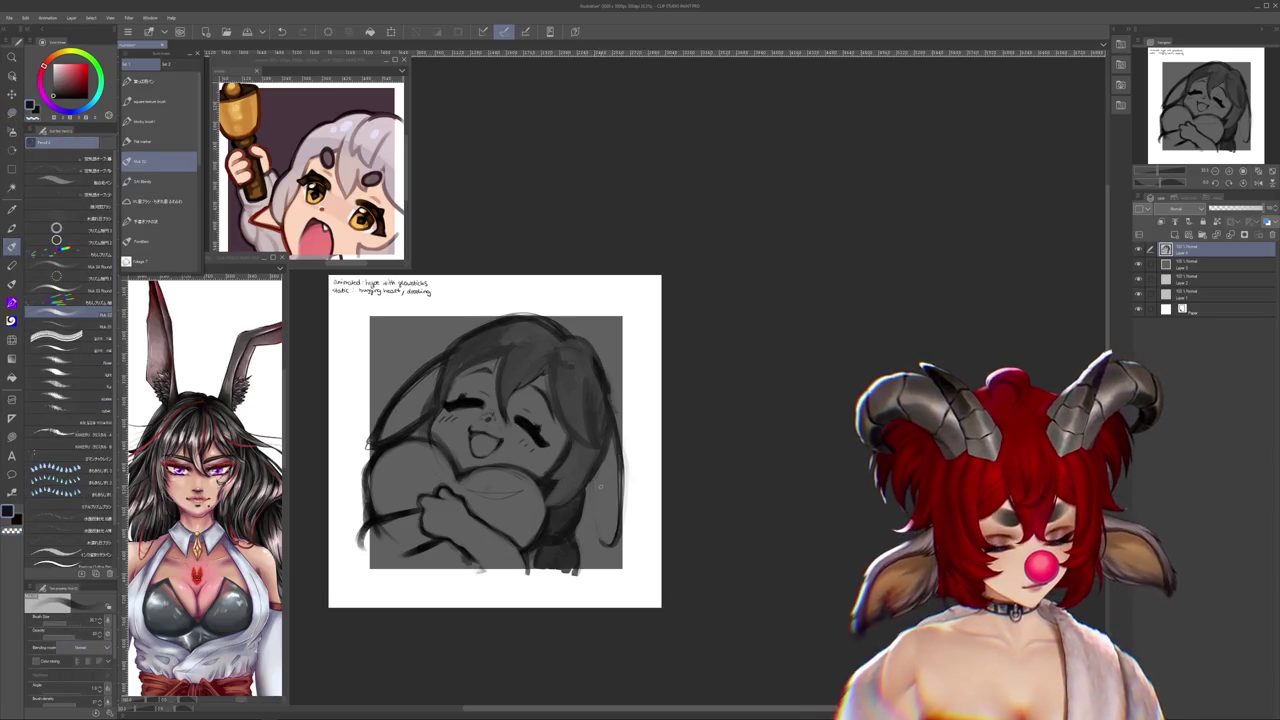
- Draw a thin dark line along the right ear and erase stray faint marks
left_click_drag(598, 484, 590, 552)
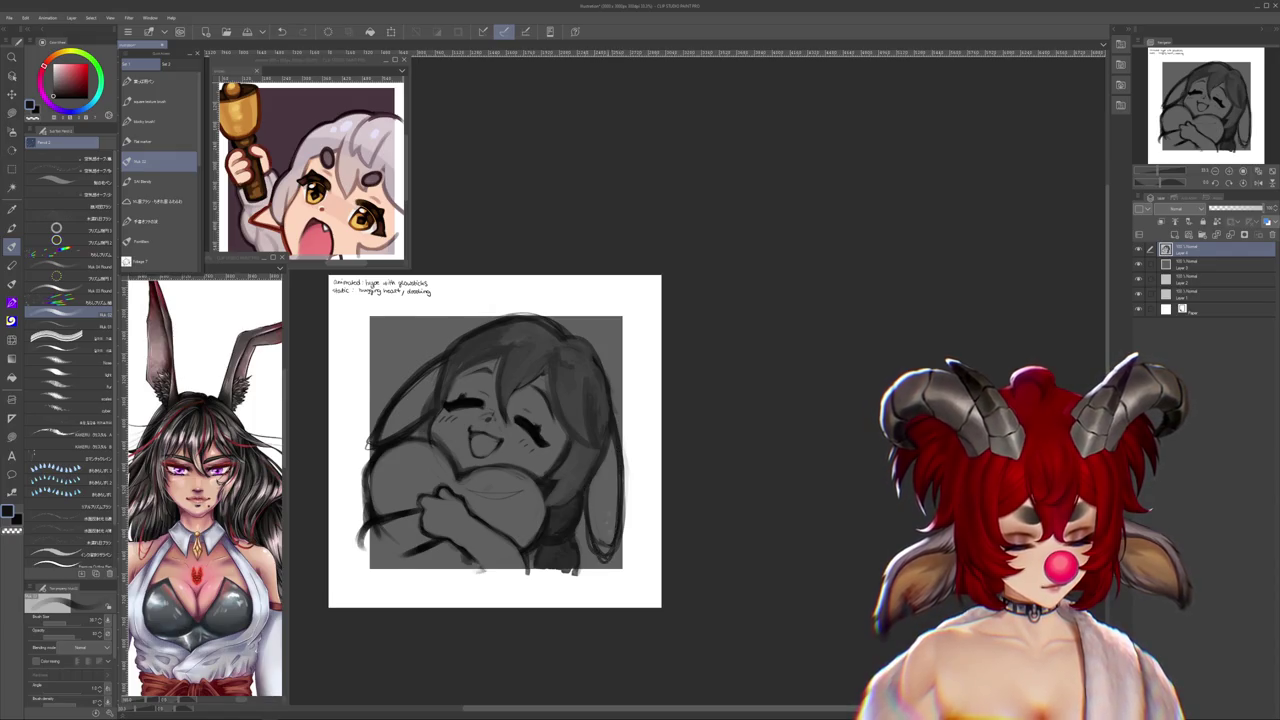
left_click_drag(495, 440, 518, 491)
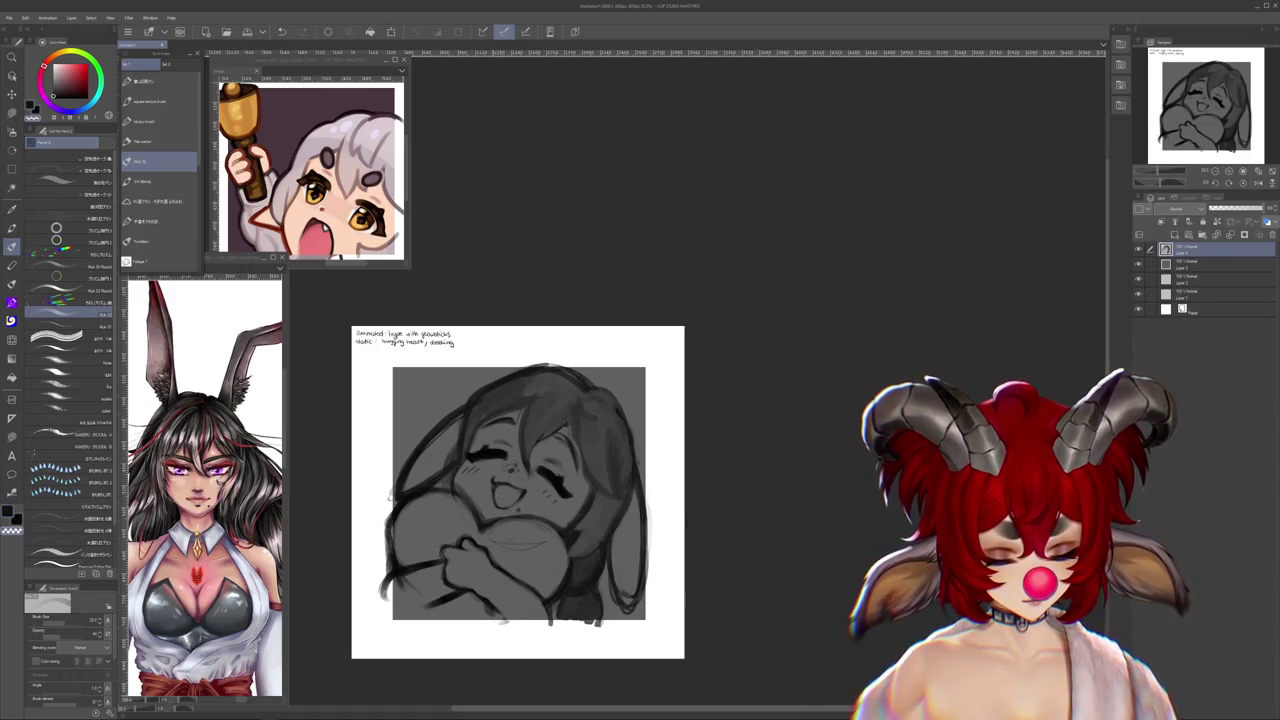
left_click_drag(518, 492, 545, 448)
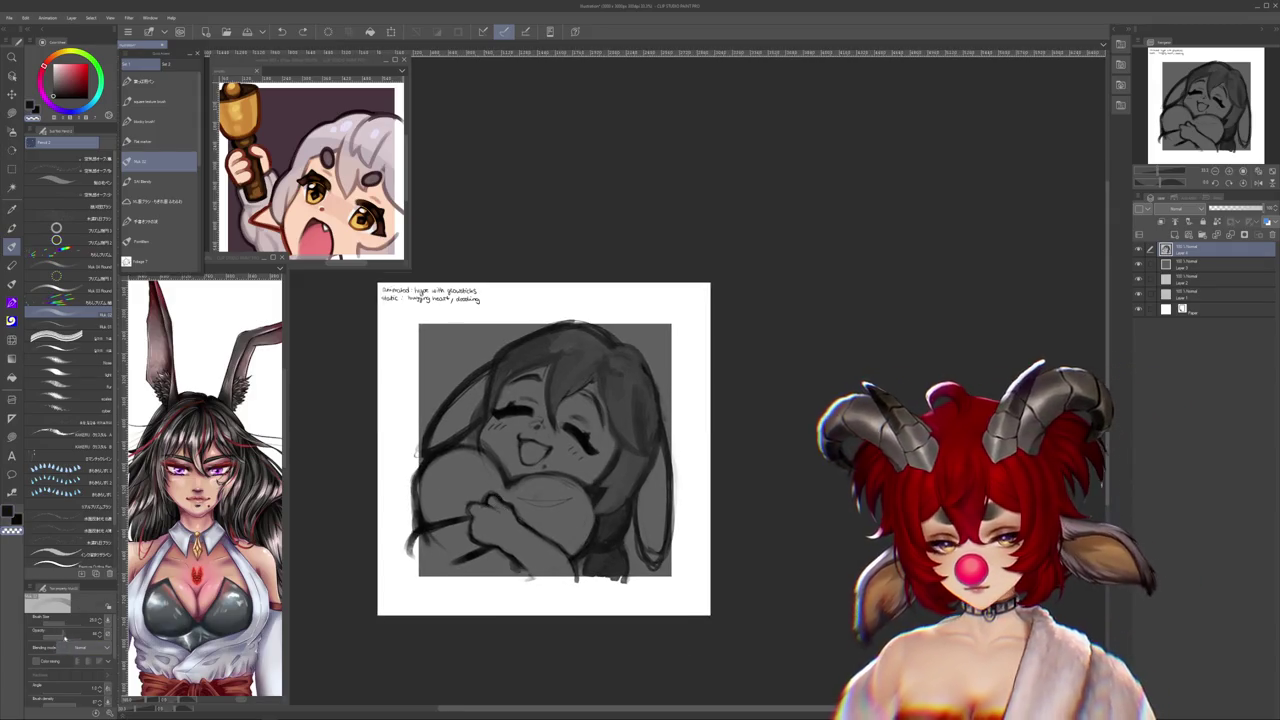
left_click_drag(505, 529, 530, 517)
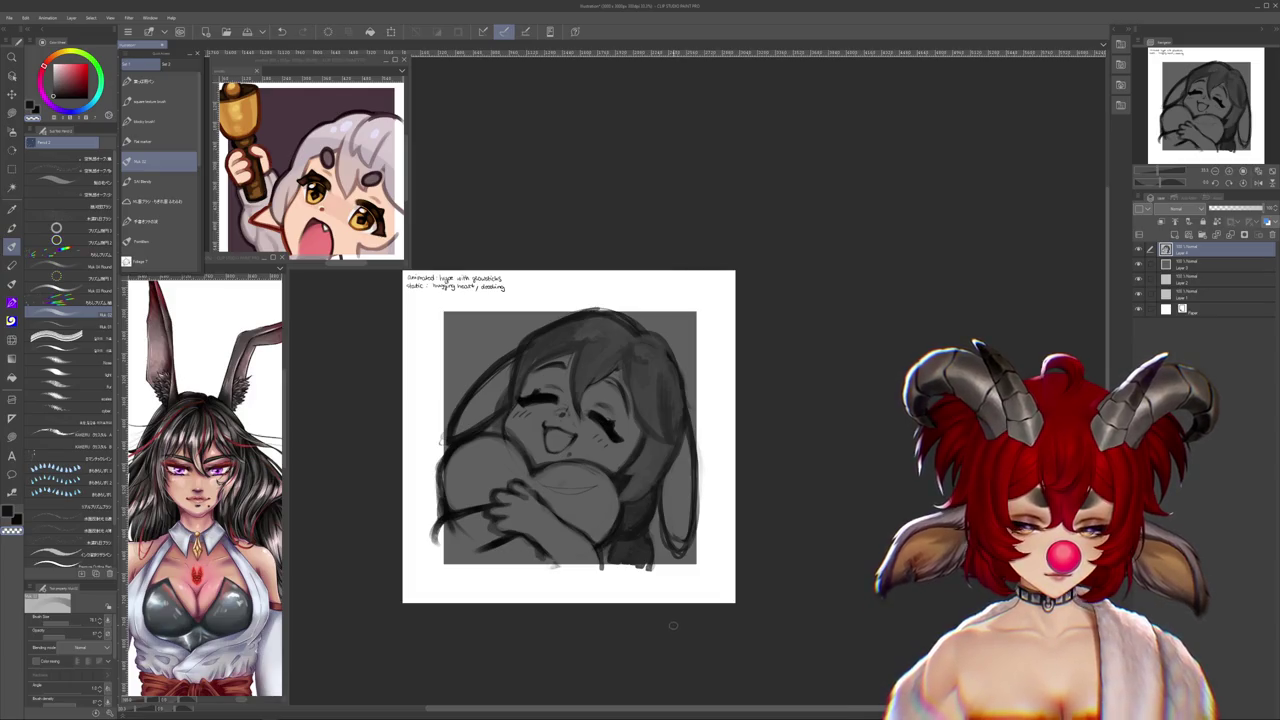
scroll(612, 566, "up", 1)
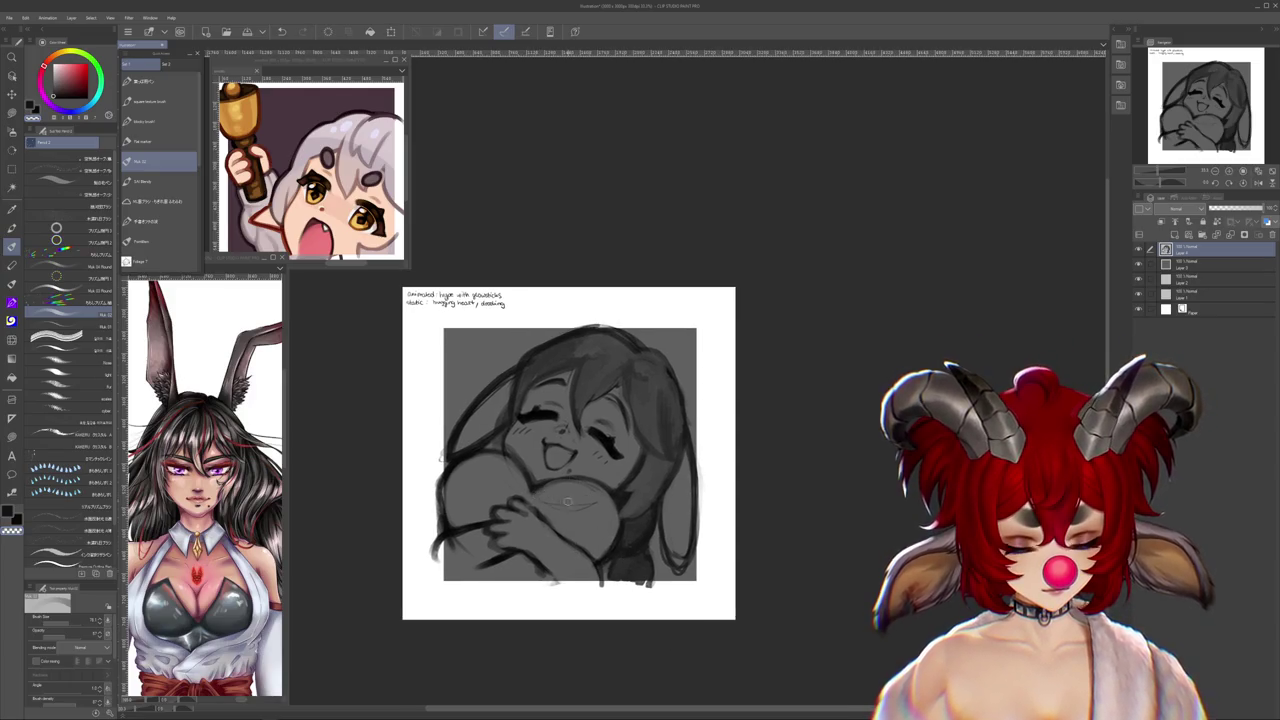
left_click_drag(558, 500, 578, 493)
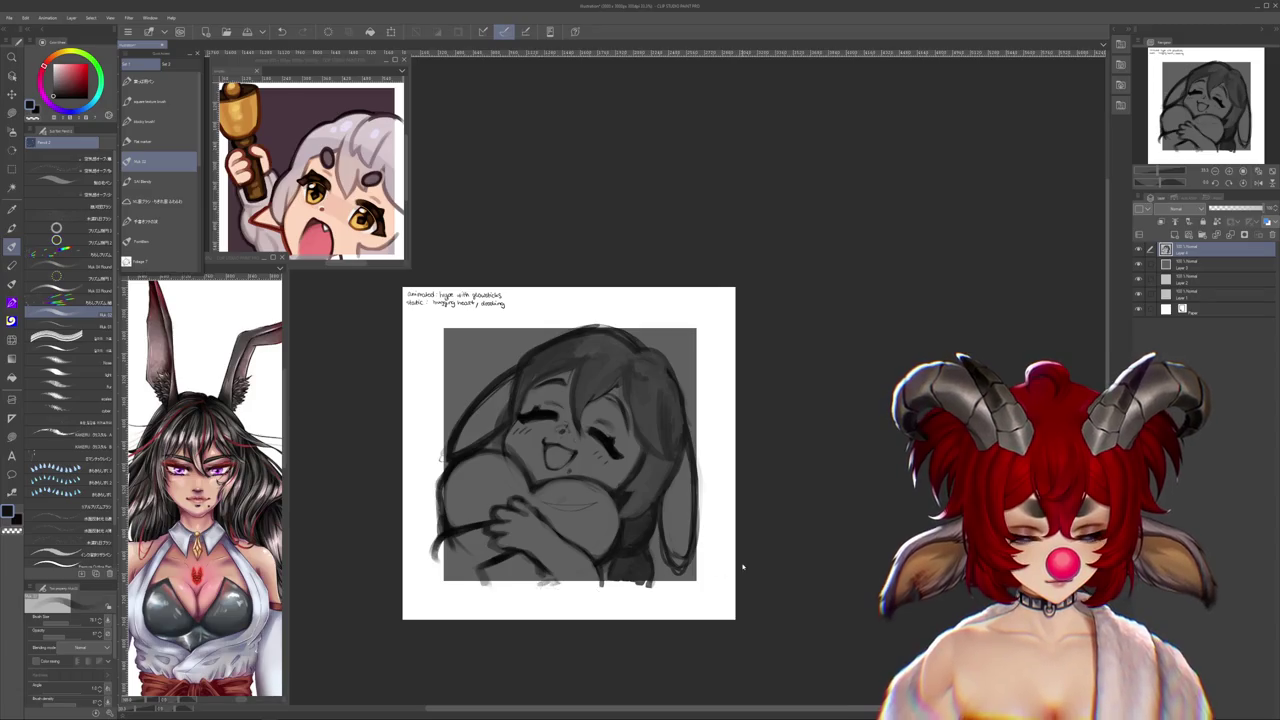
key("ctrl+t")
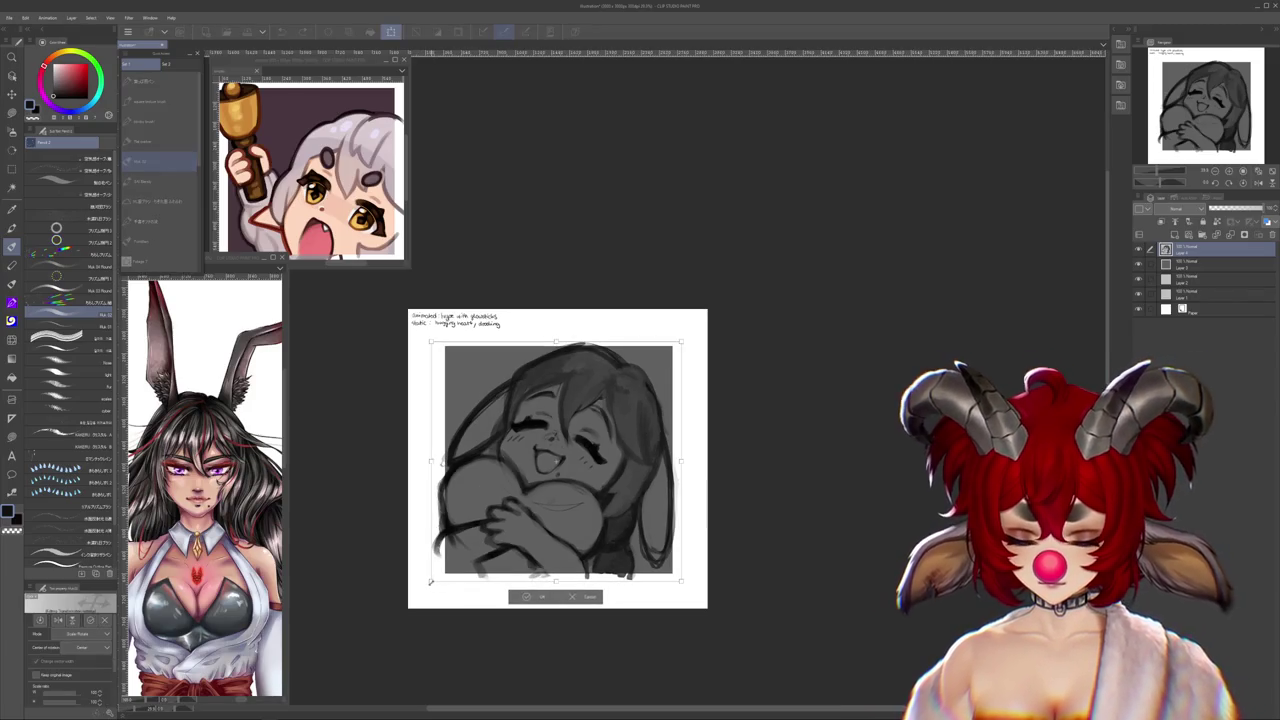
- Commit the pending transform on the sketch and recentre the view slightly
key("Return")
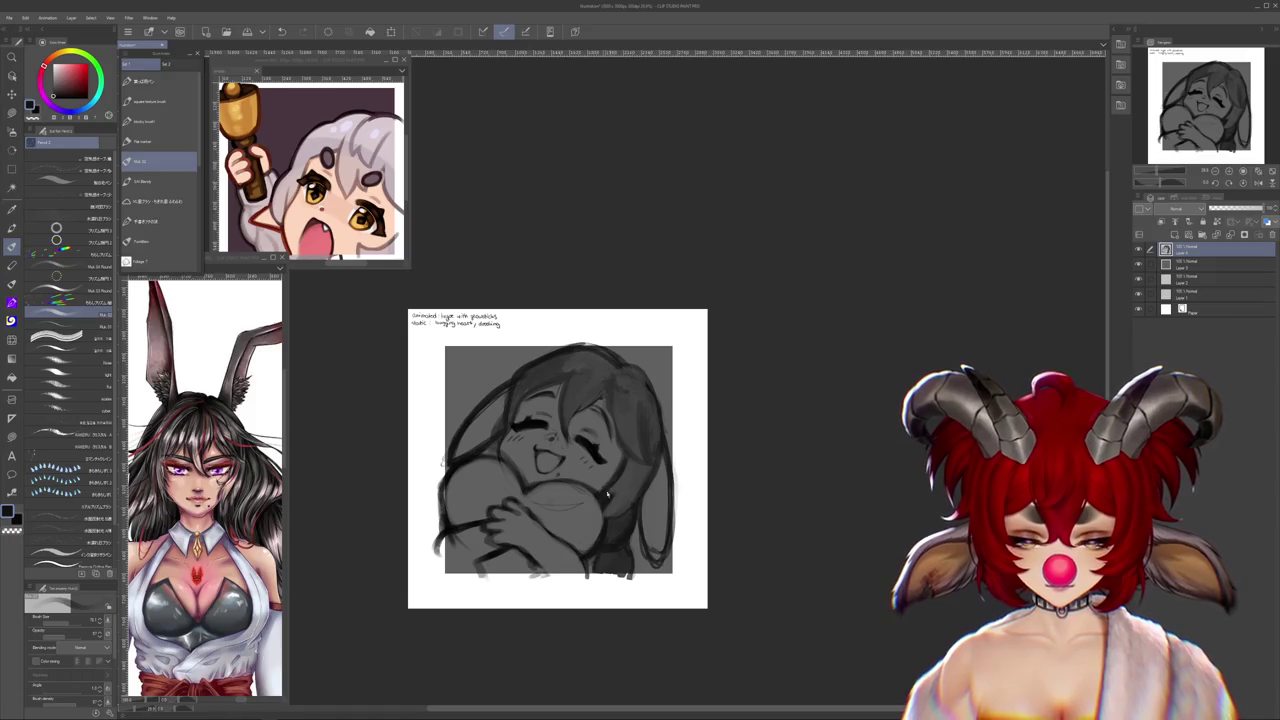
scroll(602, 491, "down", 2)
scroll(620, 491, "up", 1)
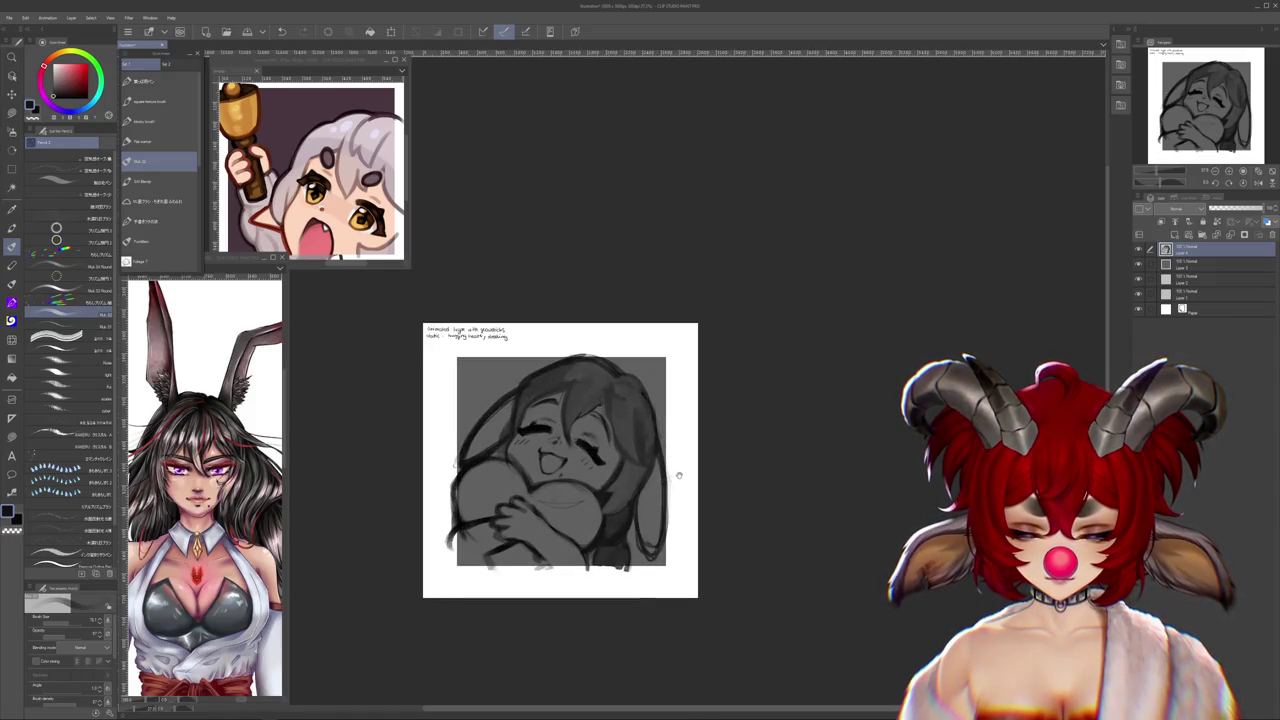
left_click_drag(677, 476, 665, 472)
scroll(652, 470, "down", 2)
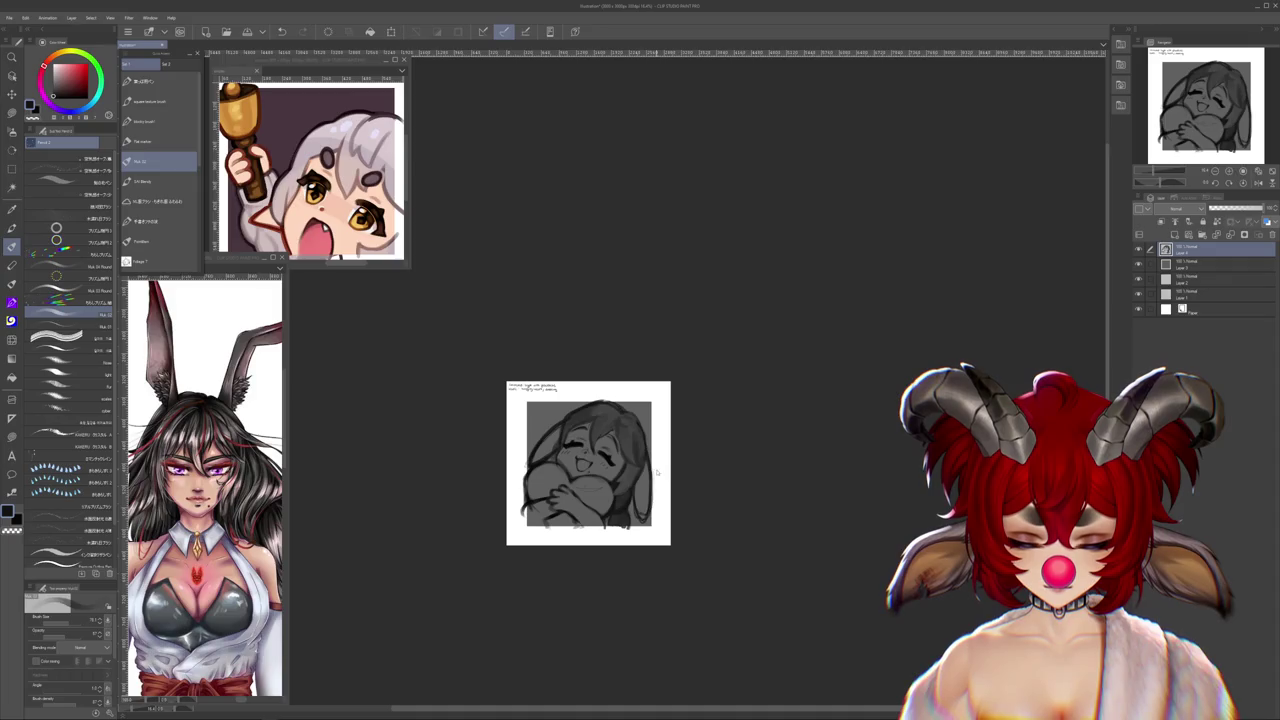
- Nudge the sketch a few pixels right with free transform and commit it
key("ctrl+t")
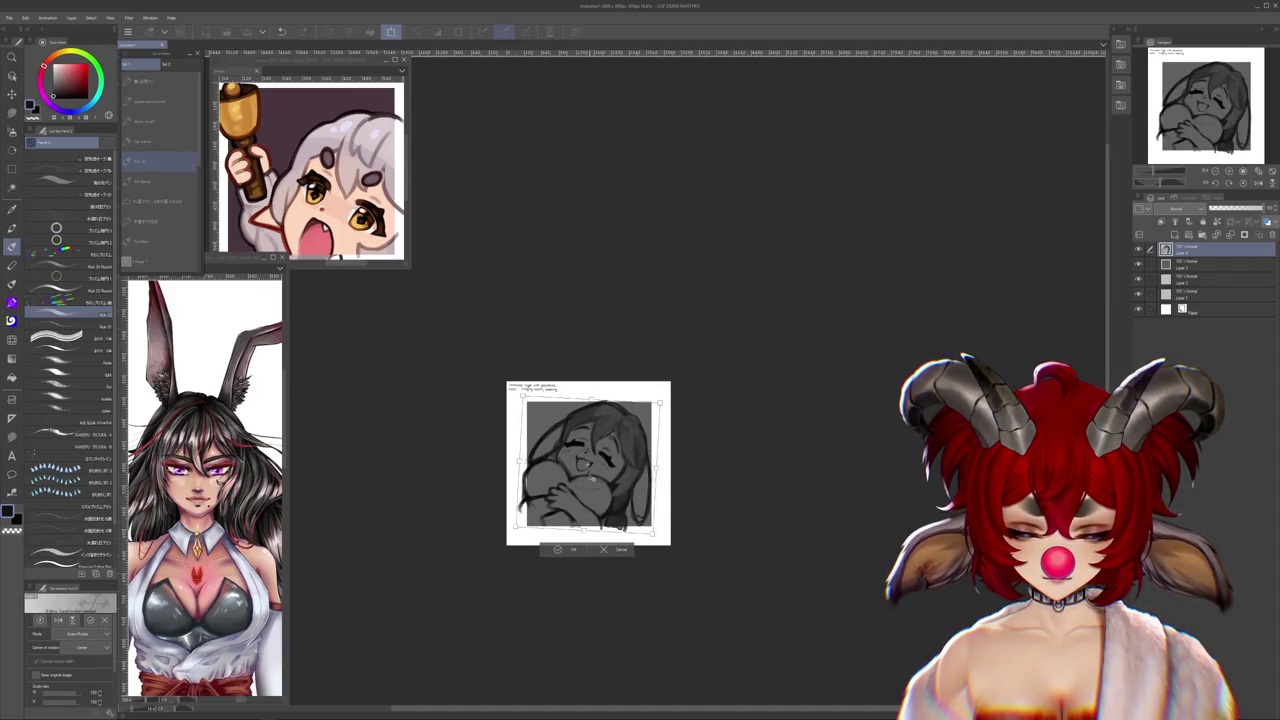
left_click_drag(591, 478, 595, 478)
key("Return")
scroll(660, 455, "up", 1)
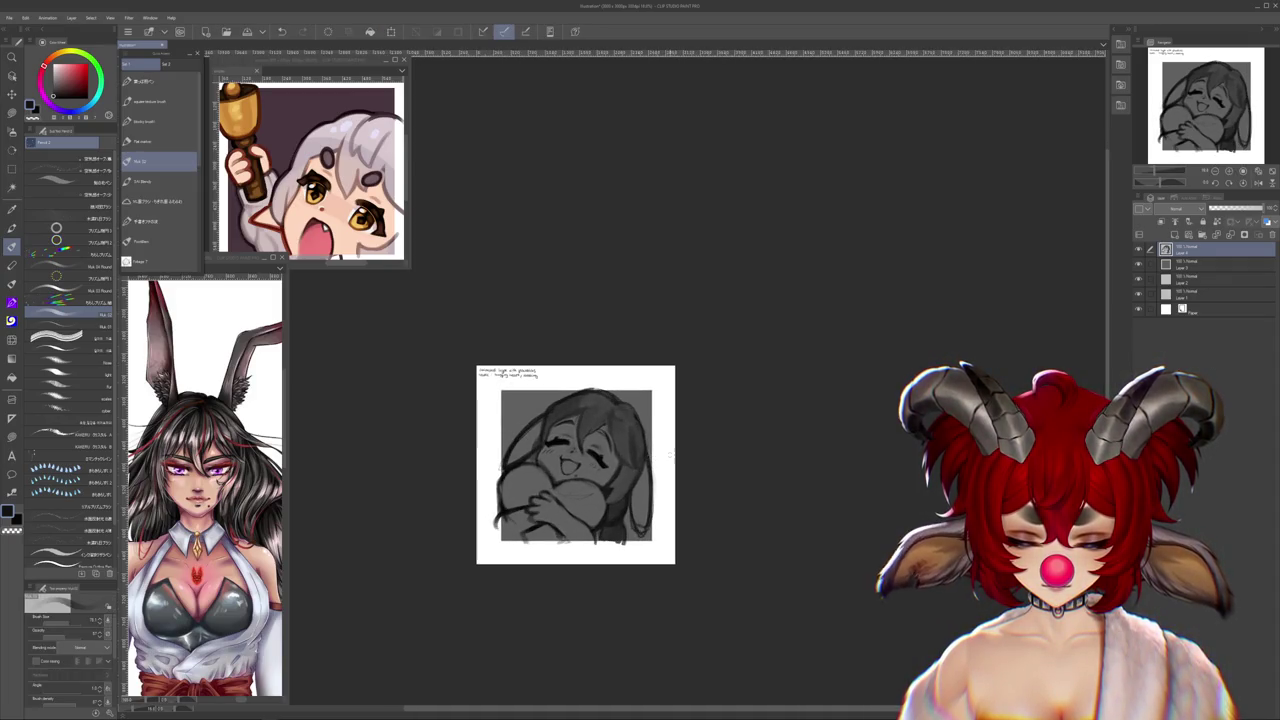
scroll(660, 455, "up", 1)
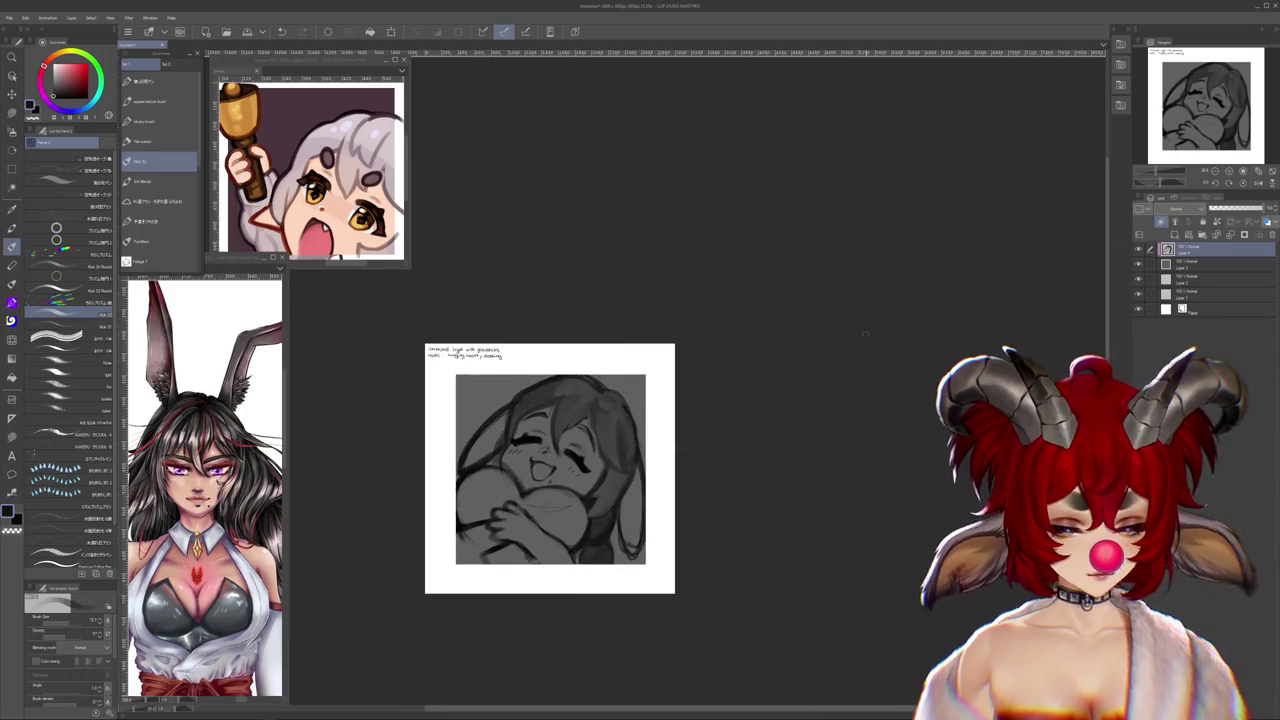
scroll(672, 343, "down", 2)
scroll(620, 405, "up", 2)
scroll(590, 428, "up", 1)
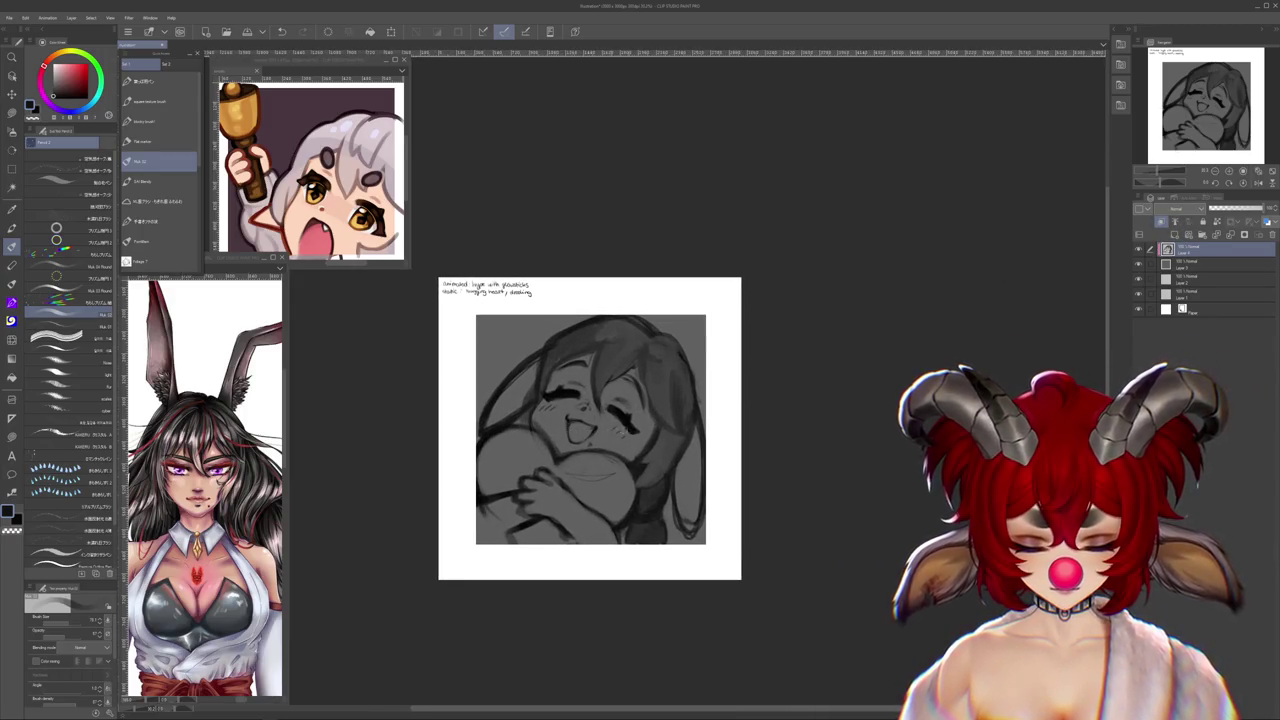
key("ctrl+t")
key("Return")
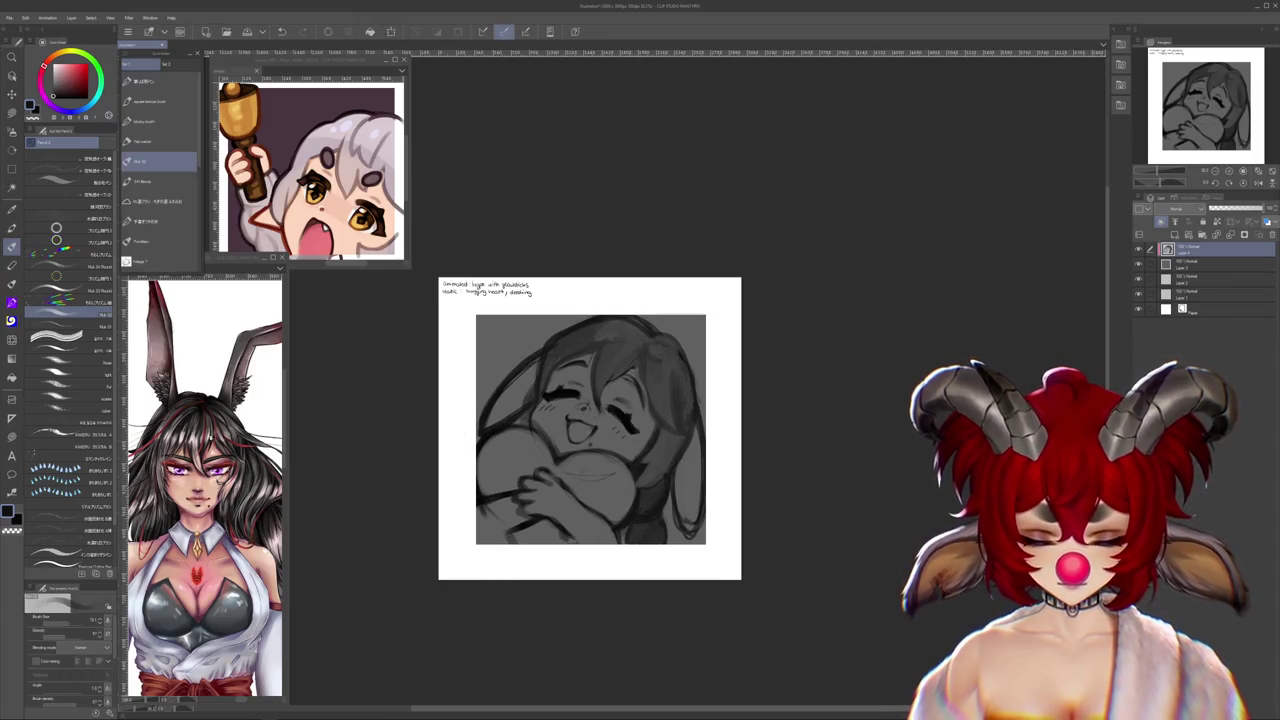